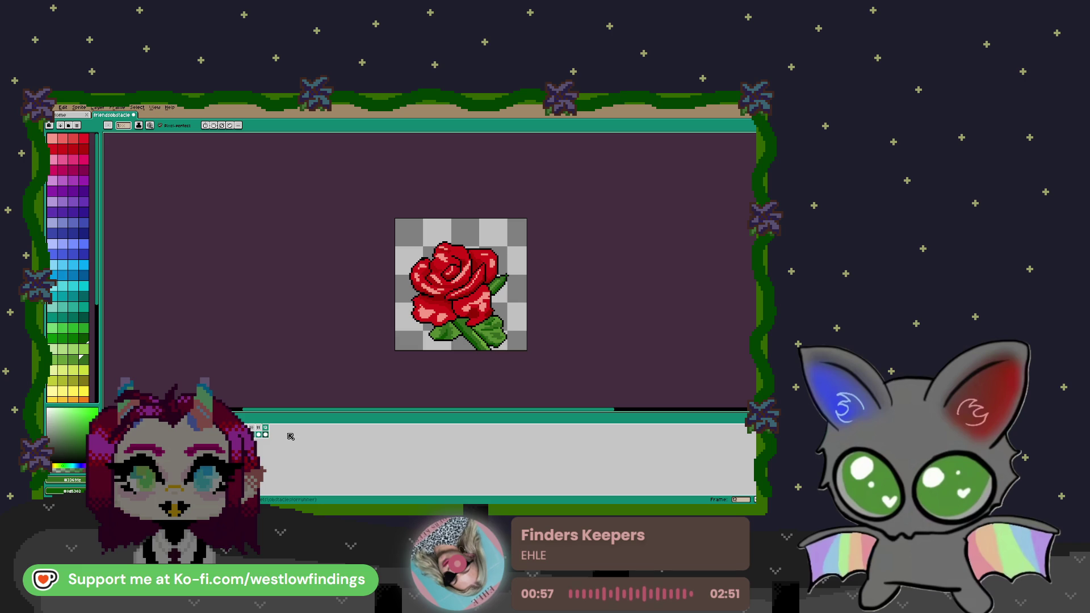
- Add a new frame and wipe the rose off it with a size 27 eraser
key(alt+n)
key(e)
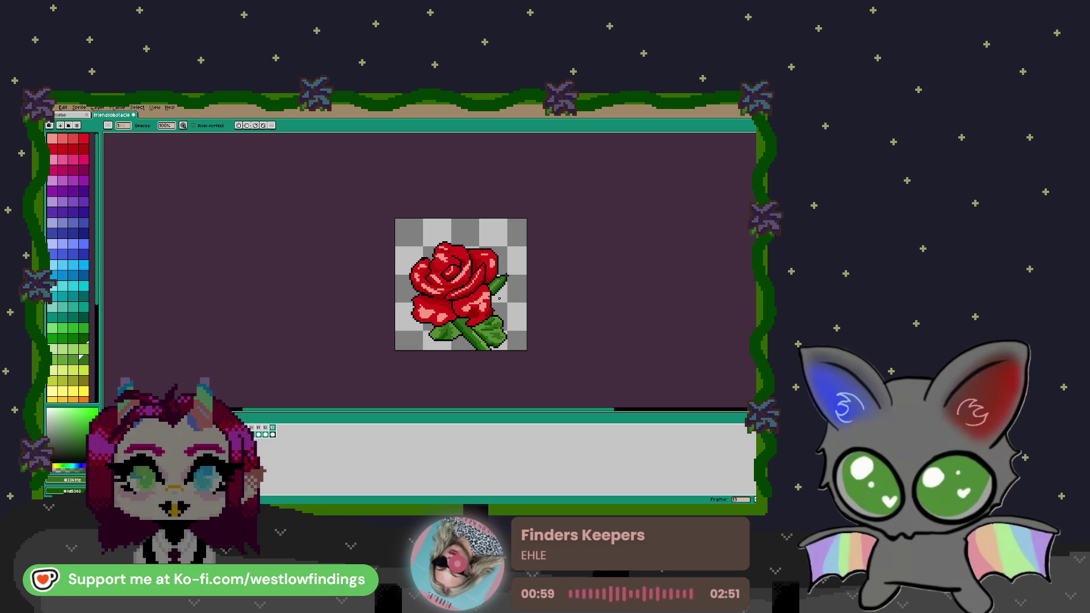
mouse_move(515, 243)
mouse_down()
mouse_move(389, 280)
mouse_move(489, 370)
mouse_up()
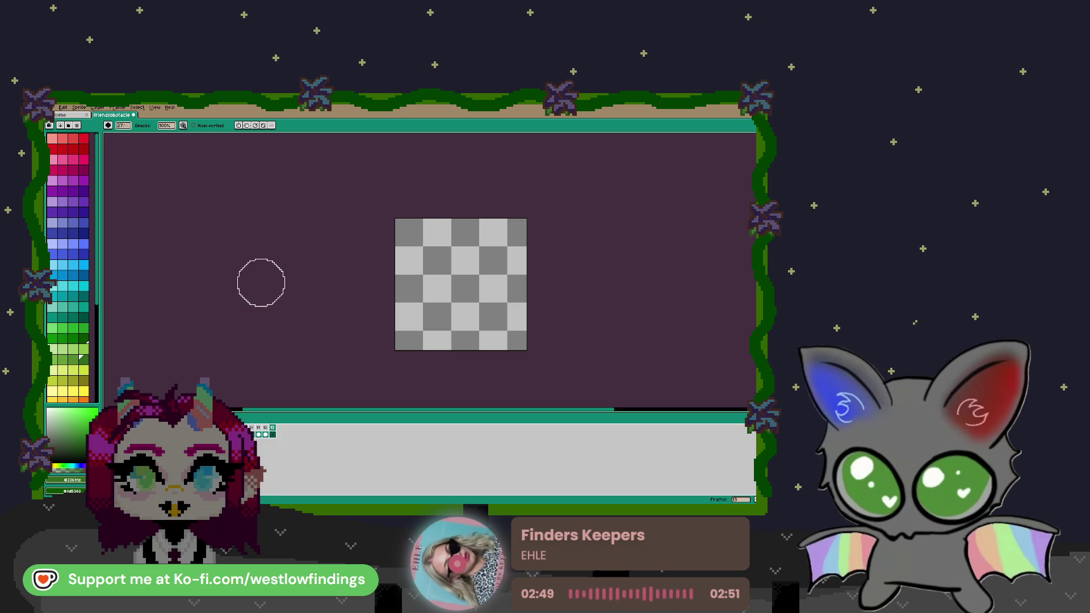
- Shrink the brush, choose white, and paint the first white blob on the canvas
scroll(460, 276, up, 2)
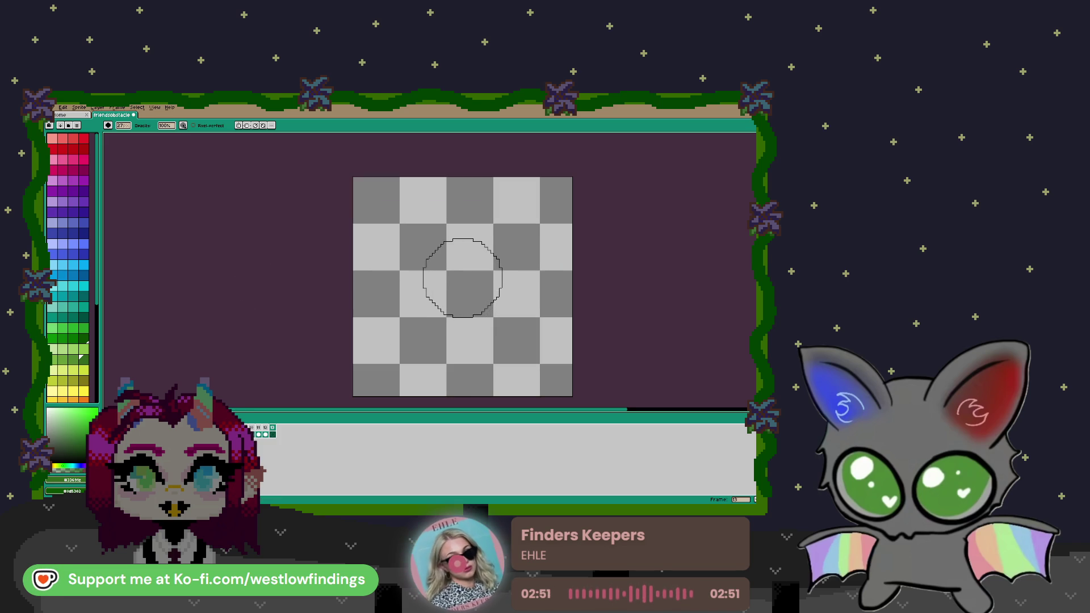
key(minus)
key(minus)
key(minus)
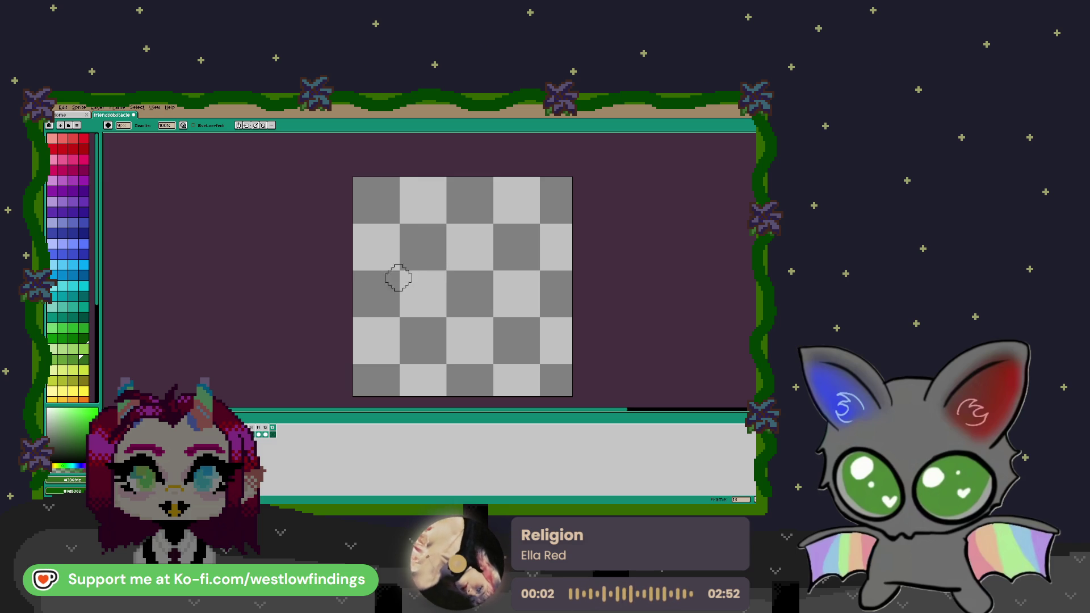
scroll(68, 273, down, 5)
click(62, 345)
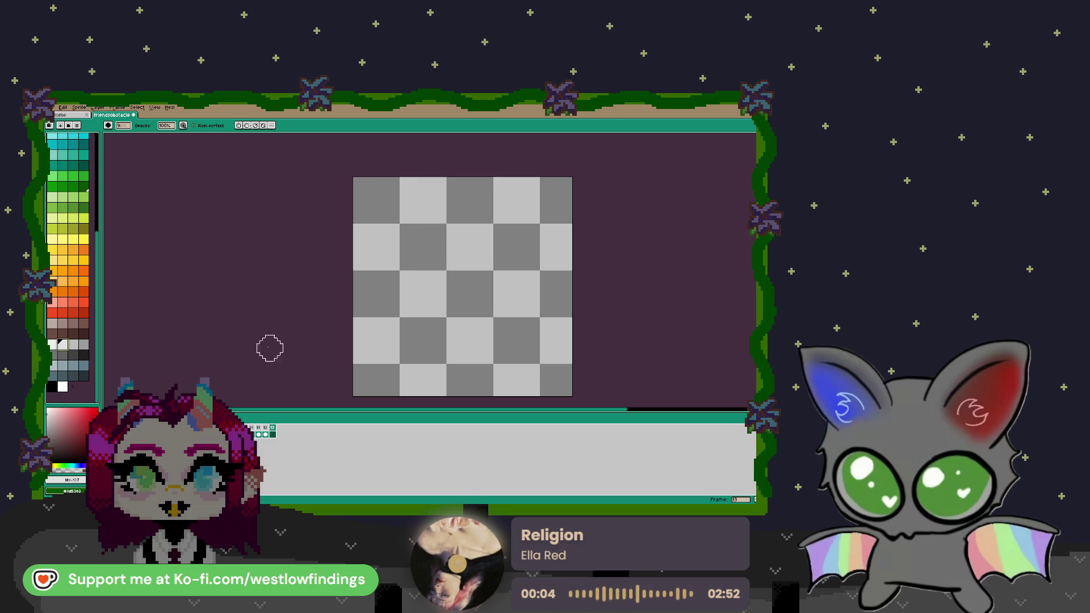
key(b)
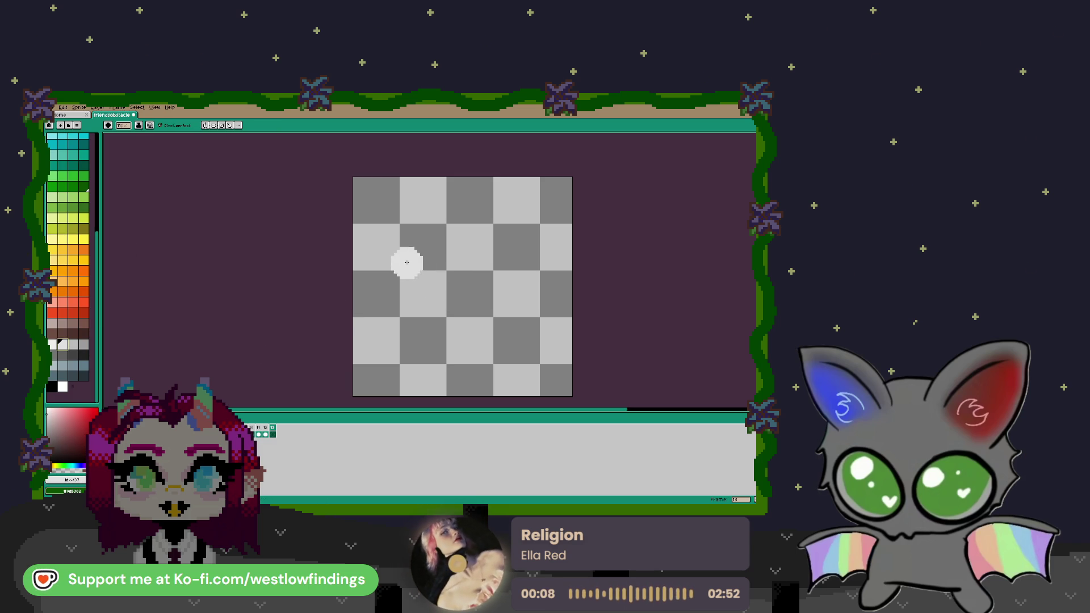
mouse_move(405, 262)
mouse_down()
mouse_move(487, 310)
mouse_move(511, 348)
mouse_up()
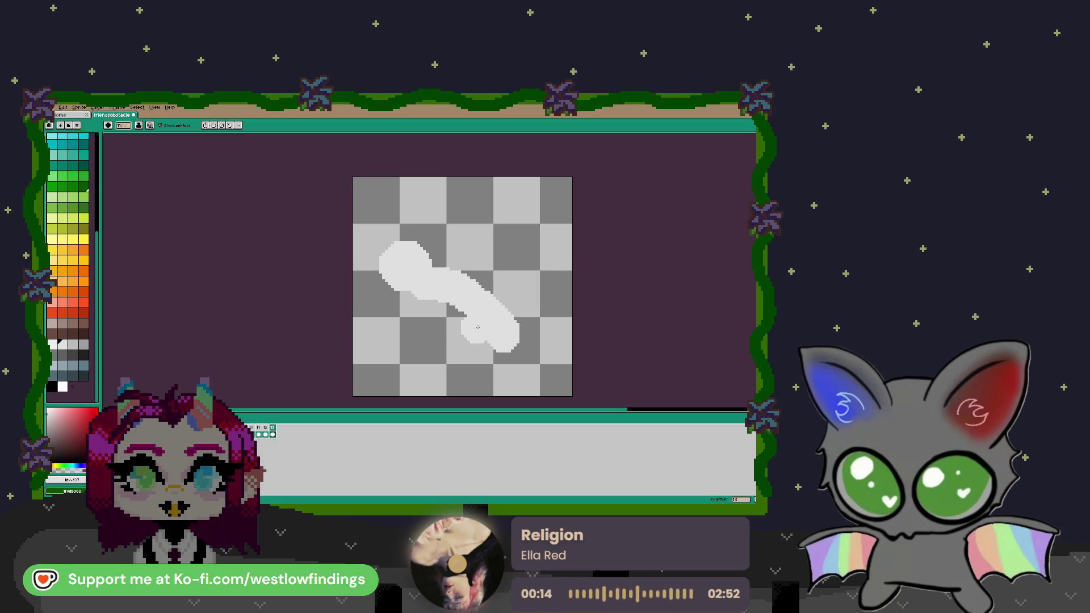
- Extend the white shape into a bird silhouette tapering to a bottom-right tip
mouse_move(401, 296)
mouse_down()
mouse_move(437, 357)
mouse_move(507, 360)
mouse_move(437, 313)
mouse_up()
mouse_move(494, 345)
mouse_down()
mouse_move(528, 341)
mouse_move(560, 383)
mouse_move(508, 368)
mouse_up()
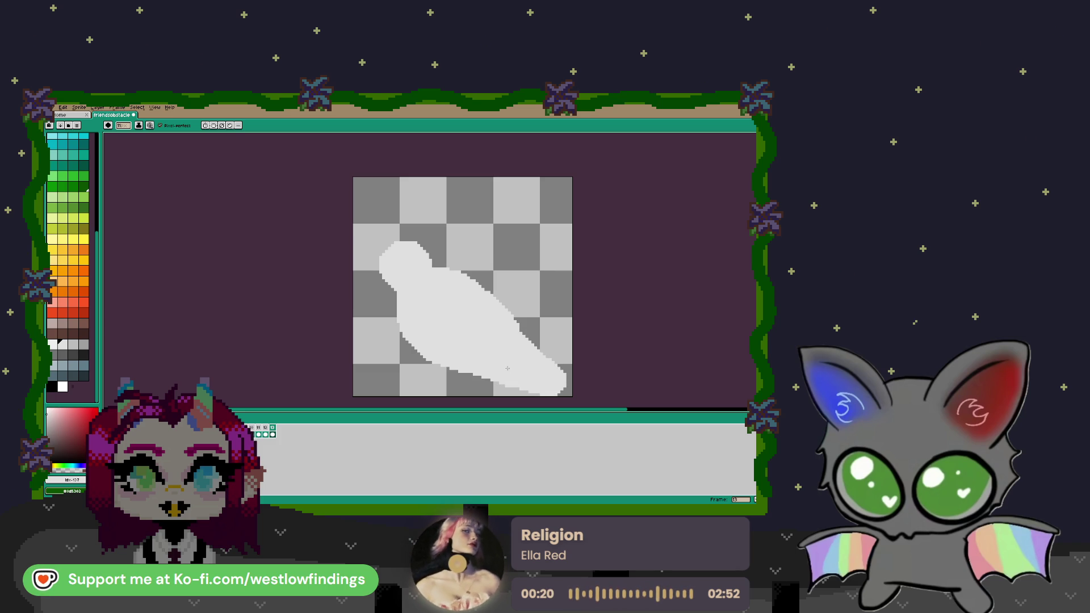
mouse_move(398, 306)
mouse_down()
mouse_move(398, 335)
mouse_move(472, 374)
mouse_up()
mouse_move(414, 341)
mouse_down()
mouse_move(405, 307)
mouse_move(431, 253)
mouse_move(378, 255)
mouse_move(382, 292)
mouse_up()
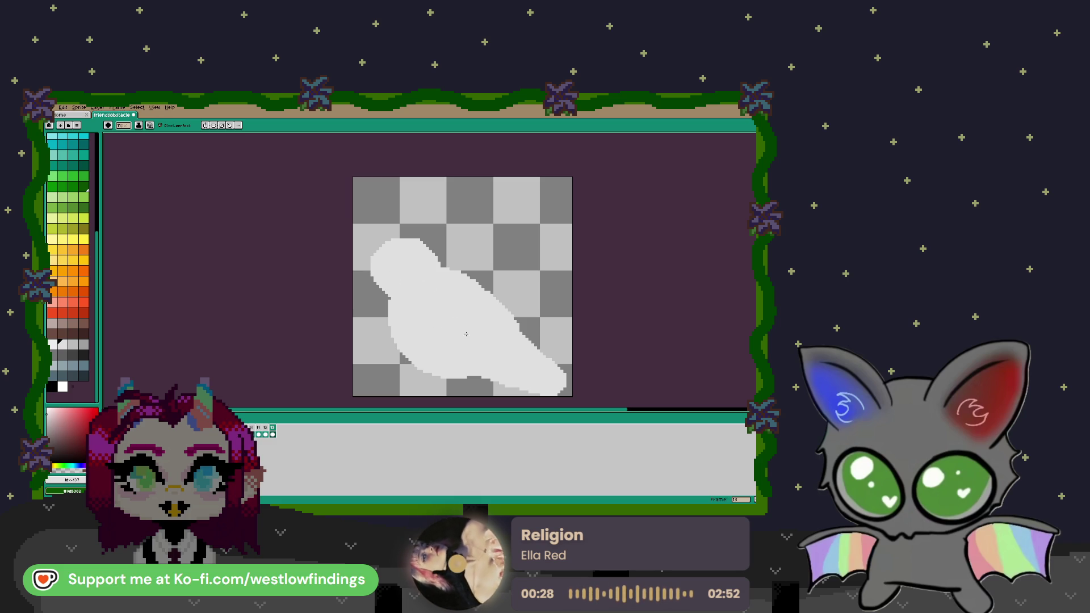
drag(569, 380, 559, 390)
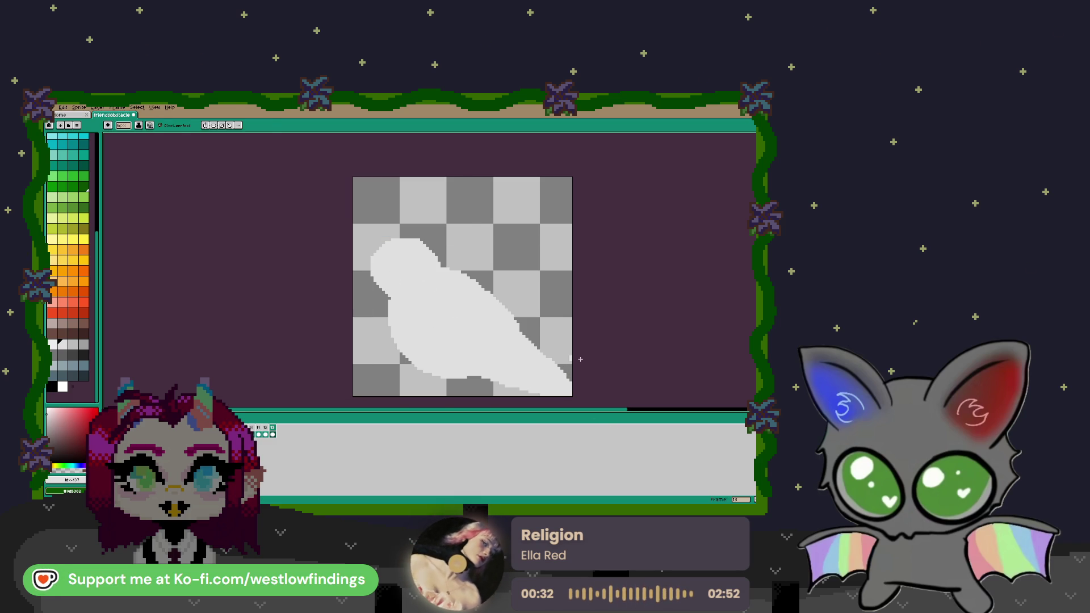
- Tidy the silhouette with the eraser and pick a light grey for shading
key(e)
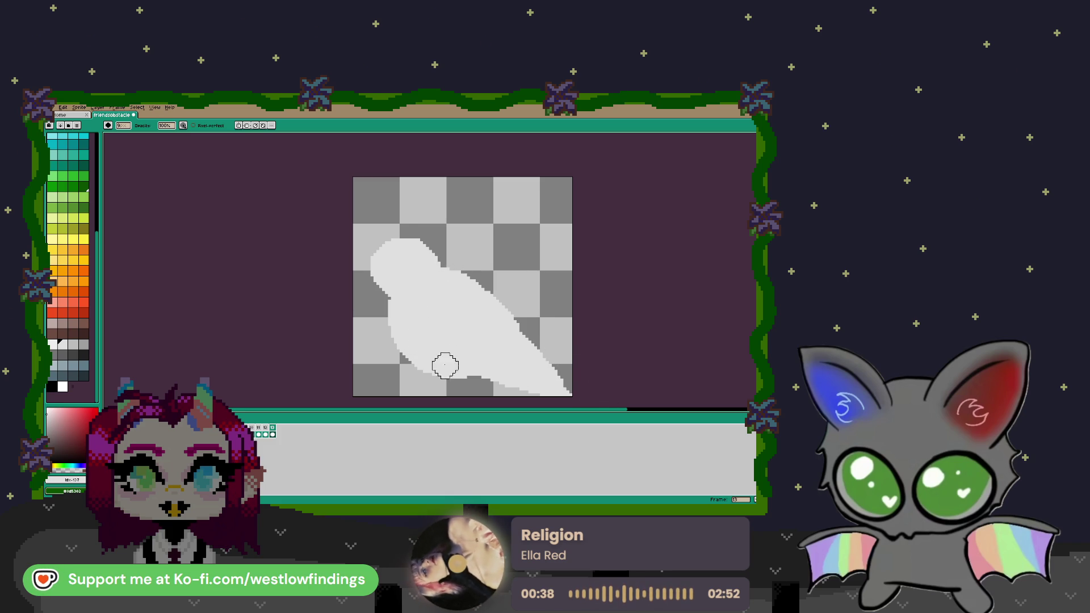
key(b)
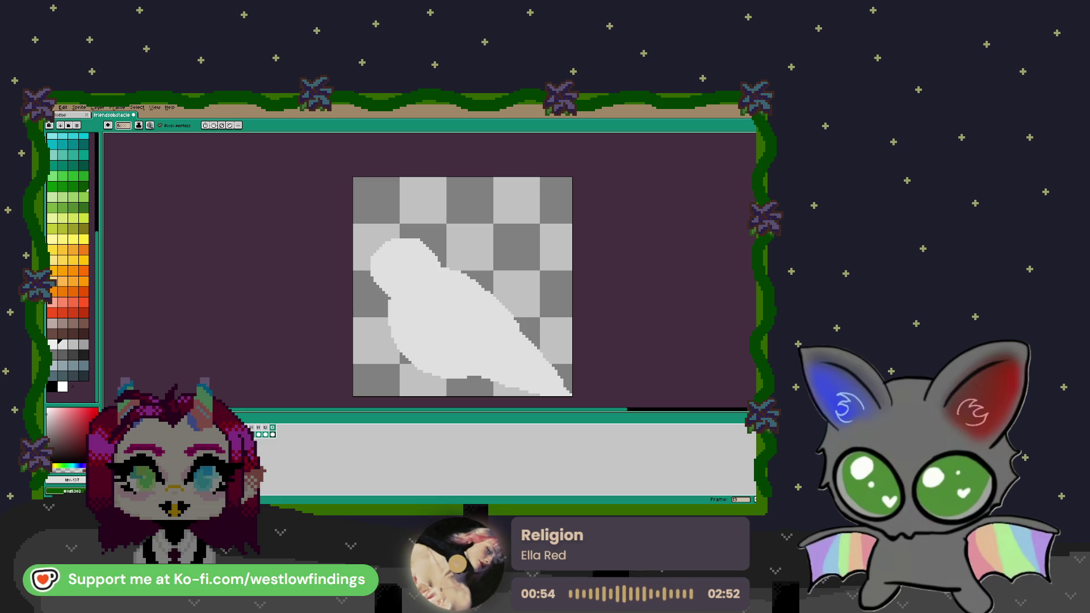
click(73, 344)
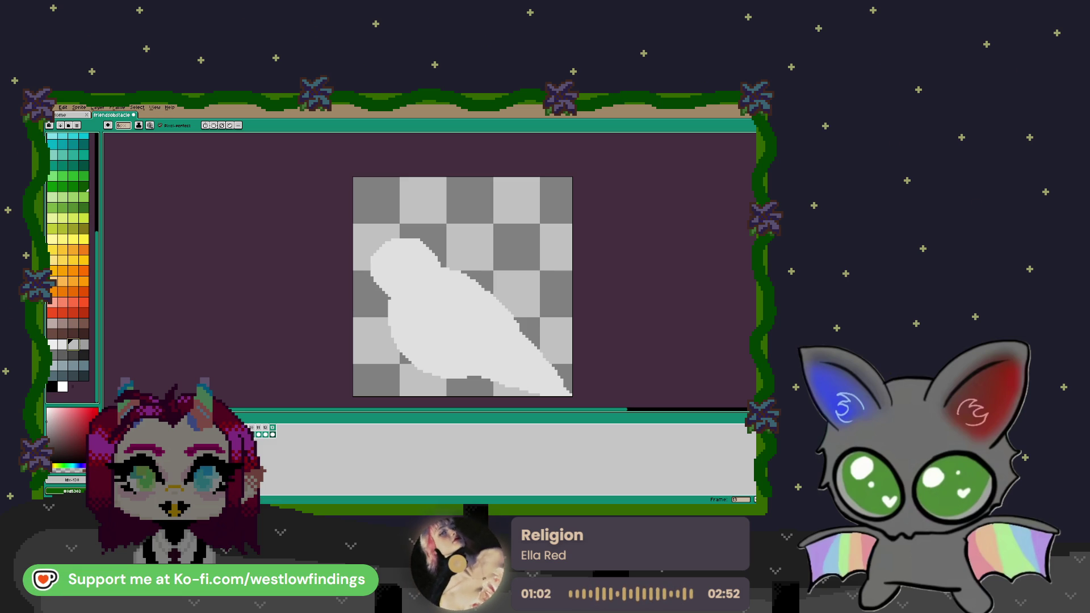
scroll(397, 270, up, 1)
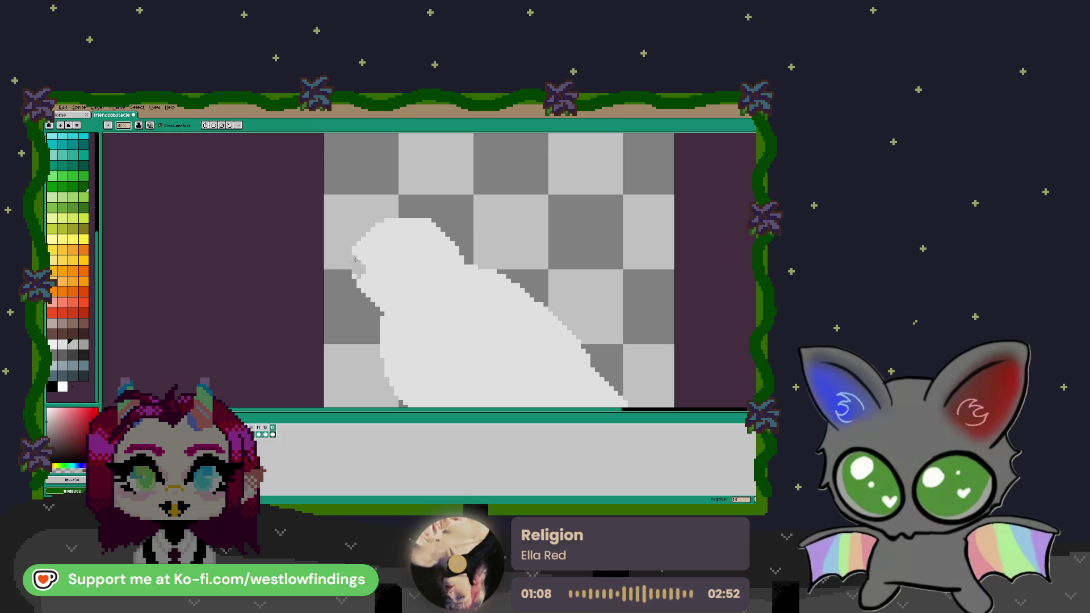
- Shade across the bird's head in grey and outline an oval wing on its body
mouse_move(357, 262)
mouse_down()
mouse_move(416, 266)
mouse_move(373, 273)
mouse_move(430, 257)
mouse_move(377, 255)
mouse_up()
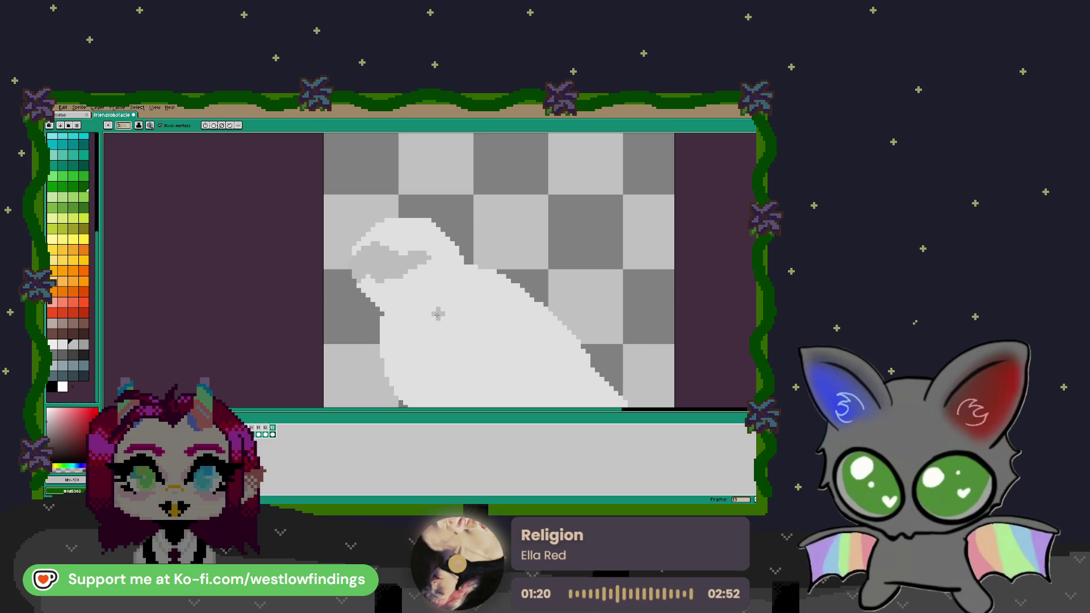
mouse_move(495, 356)
mouse_down()
mouse_move(494, 335)
mouse_move(390, 260)
mouse_up()
mouse_move(307, 259)
mouse_down()
mouse_move(364, 314)
mouse_move(396, 324)
mouse_move(402, 309)
mouse_move(442, 324)
mouse_move(458, 311)
mouse_move(446, 300)
mouse_up()
mouse_move(372, 207)
mouse_down()
mouse_move(458, 282)
mouse_move(432, 288)
mouse_move(385, 232)
mouse_move(432, 255)
mouse_move(392, 247)
mouse_move(417, 281)
mouse_up()
- Bucket-fill the wing outline with solid grey
key(g)
click(411, 280)
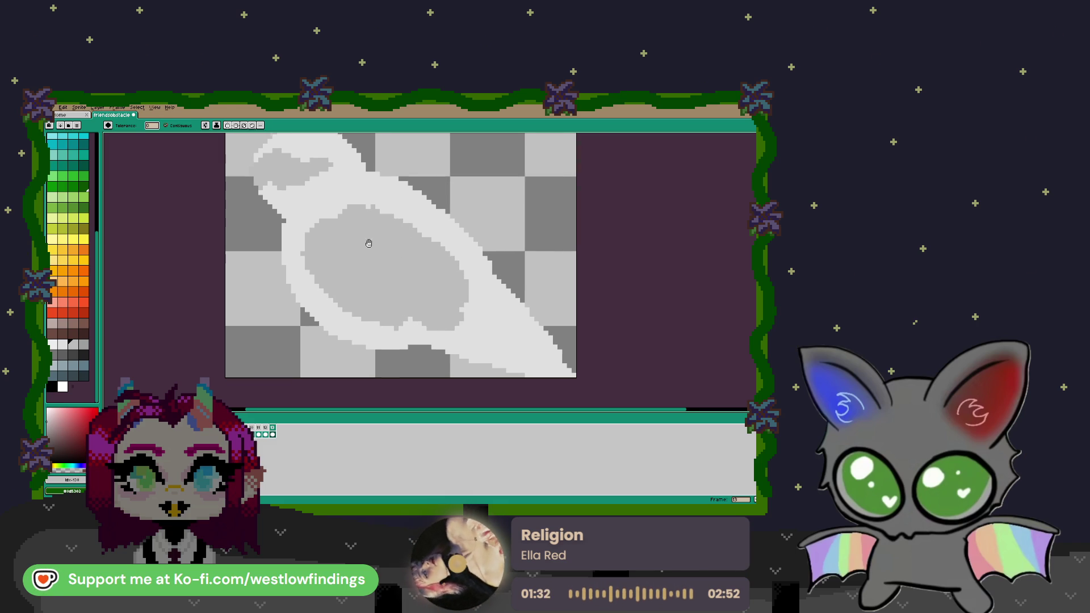
scroll(391, 260, up, 2)
key(b)
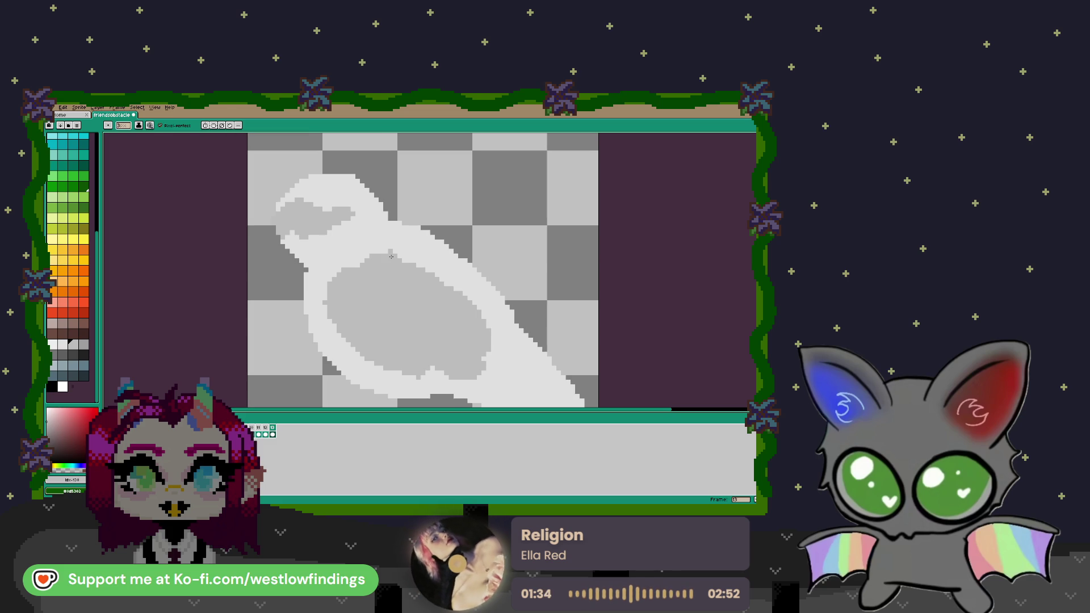
- Retouch the wing's edges and light band in grey, then pick a slightly different grey
mouse_move(388, 250)
mouse_down()
mouse_move(367, 255)
mouse_move(428, 278)
mouse_up()
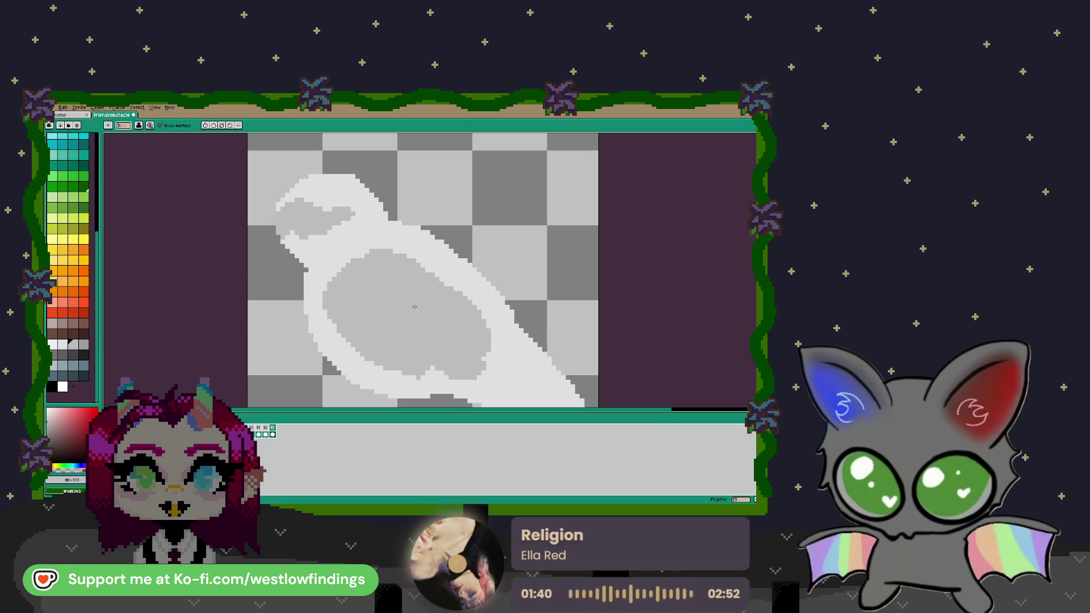
mouse_move(343, 349)
mouse_down()
mouse_move(373, 373)
mouse_move(414, 380)
mouse_move(384, 374)
mouse_up()
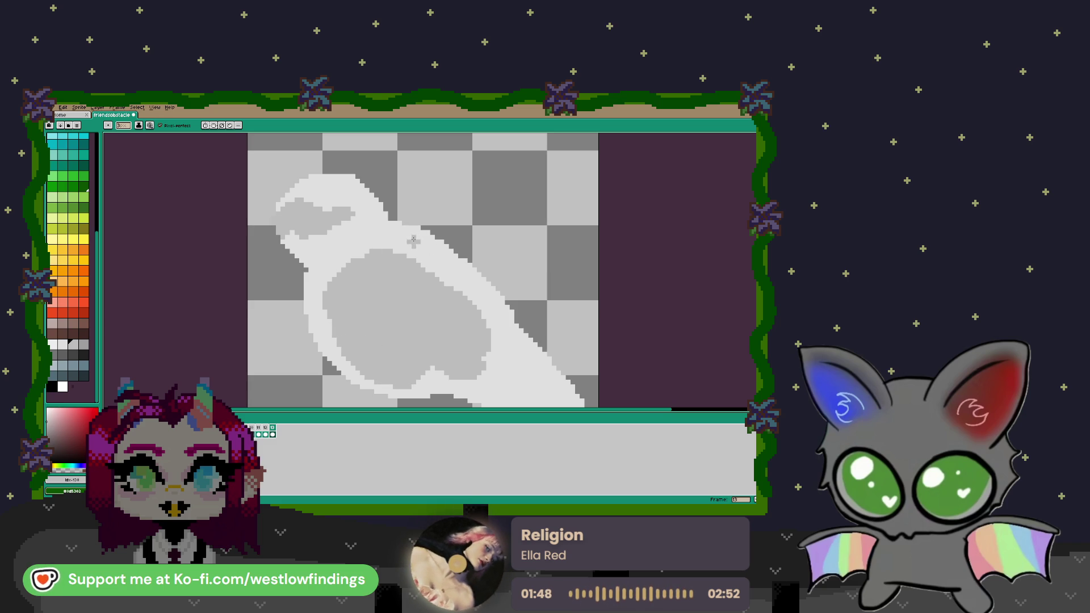
mouse_move(396, 242)
mouse_down()
mouse_move(451, 282)
mouse_move(374, 248)
mouse_move(421, 250)
mouse_move(466, 301)
mouse_up()
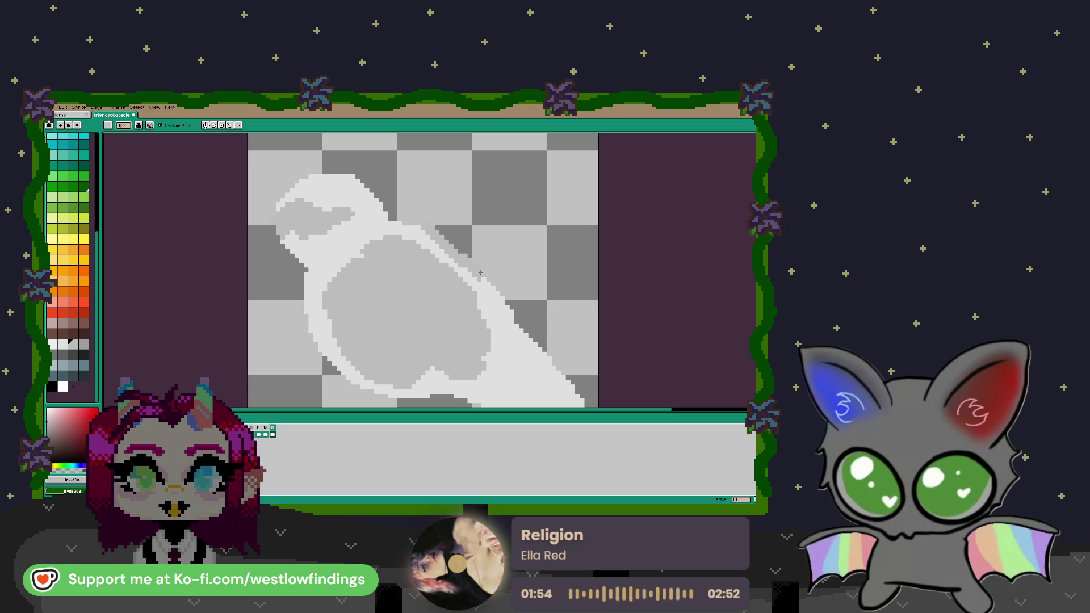
drag(511, 321, 470, 268)
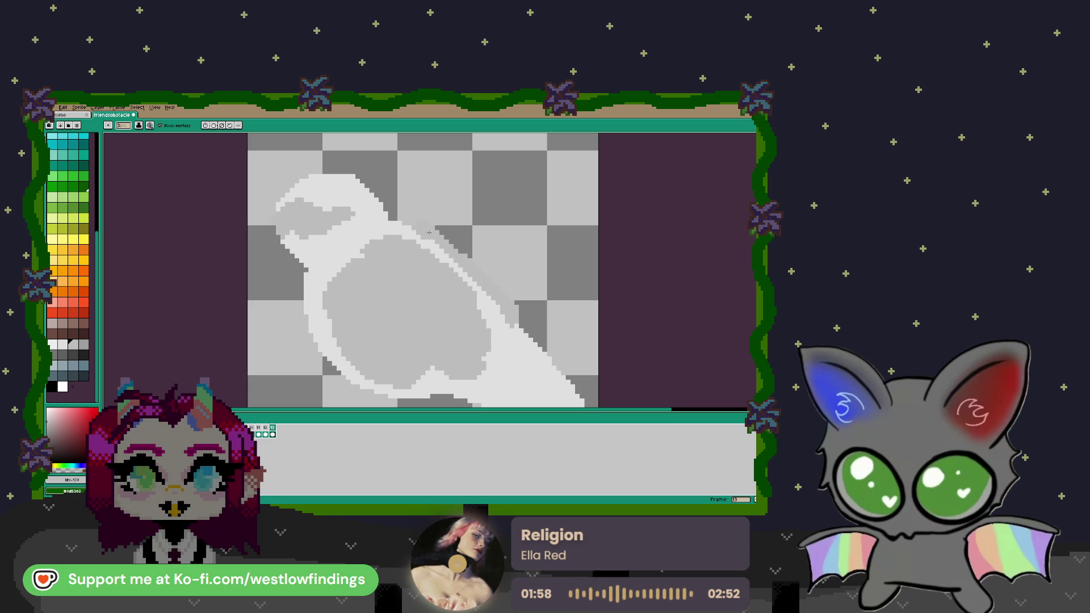
scroll(420, 284, down, 3)
scroll(420, 284, right, 3)
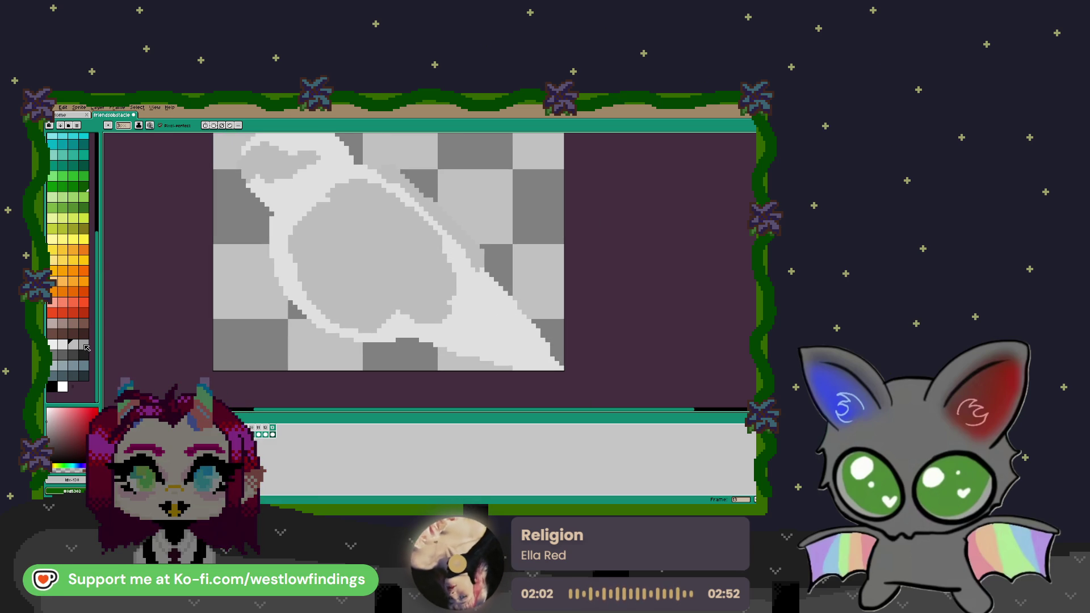
click(84, 345)
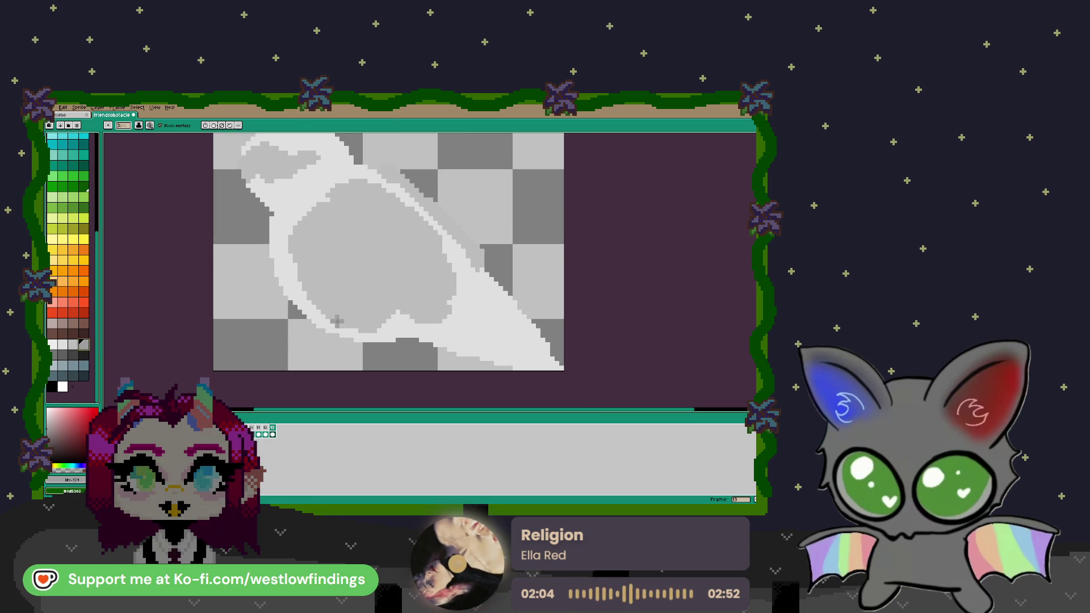
- Select the mid-grey wing areas by colour and fill them with the darker grey
key(w)
click(353, 296)
key(f)
key(ctrl+d)
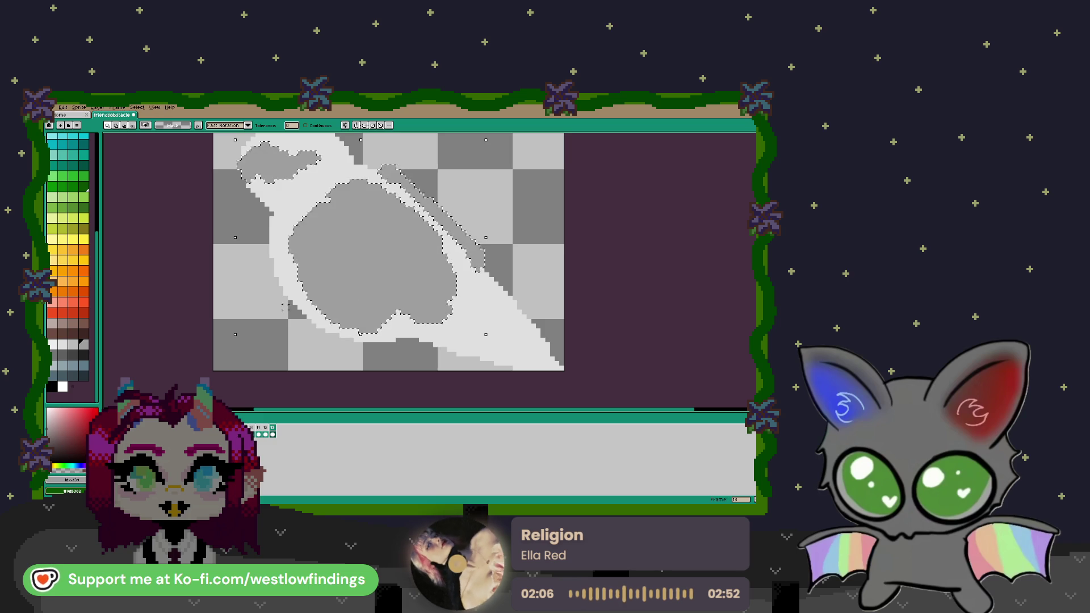
- Draw light grey curved feather lines across the wing, undoing one stray darker stroke
click(76, 347)
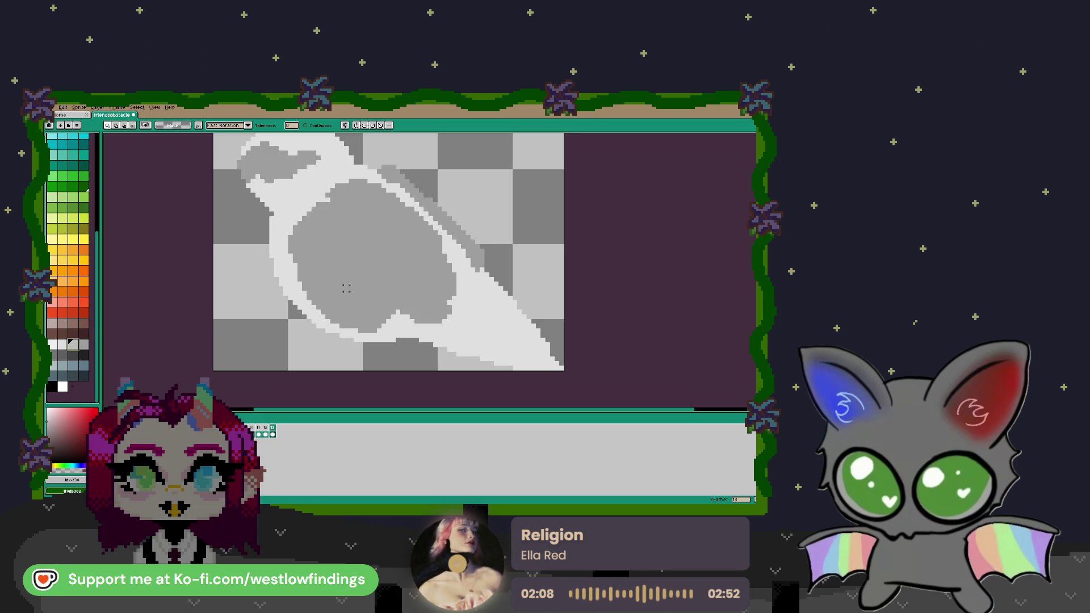
key(b)
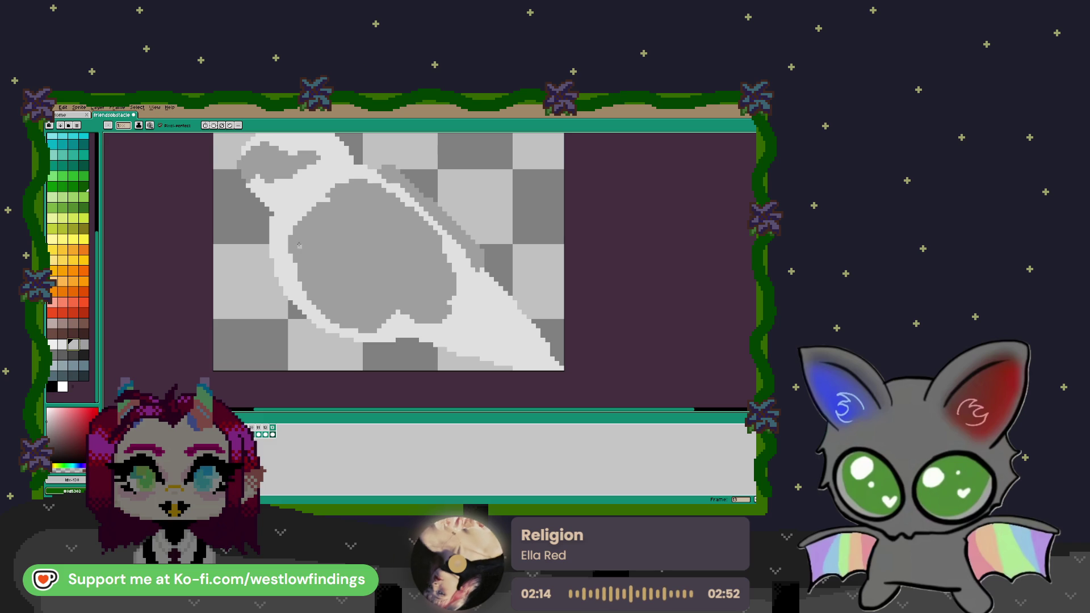
drag(296, 246, 307, 262)
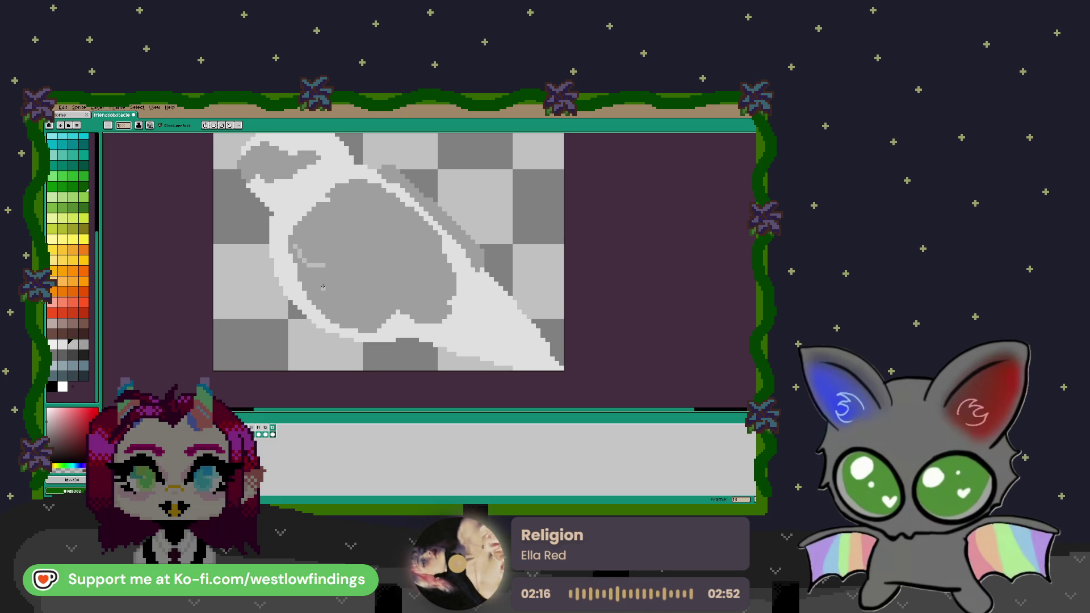
mouse_move(352, 301)
mouse_down()
mouse_move(369, 296)
mouse_move(368, 277)
mouse_up()
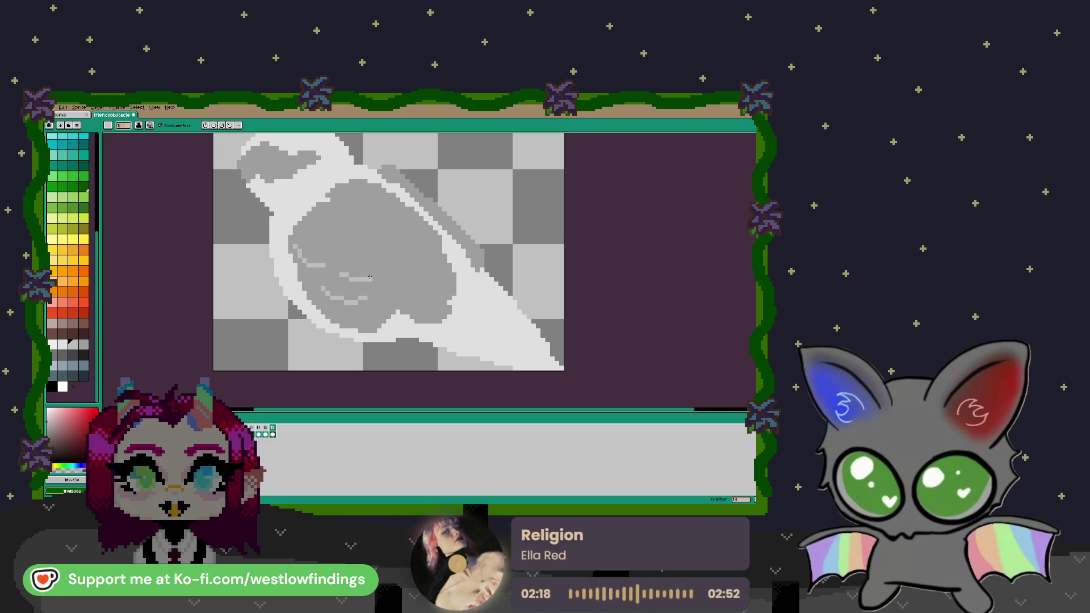
mouse_move(325, 220)
mouse_down()
mouse_move(359, 237)
mouse_move(400, 220)
mouse_move(446, 295)
mouse_up()
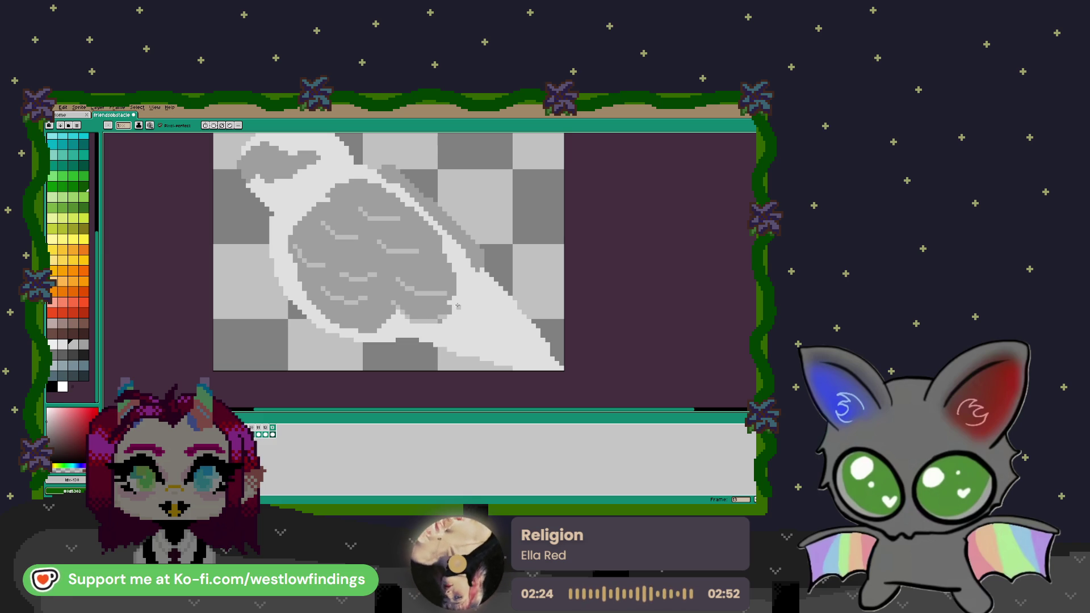
drag(339, 326, 373, 329)
key(ctrl+z)
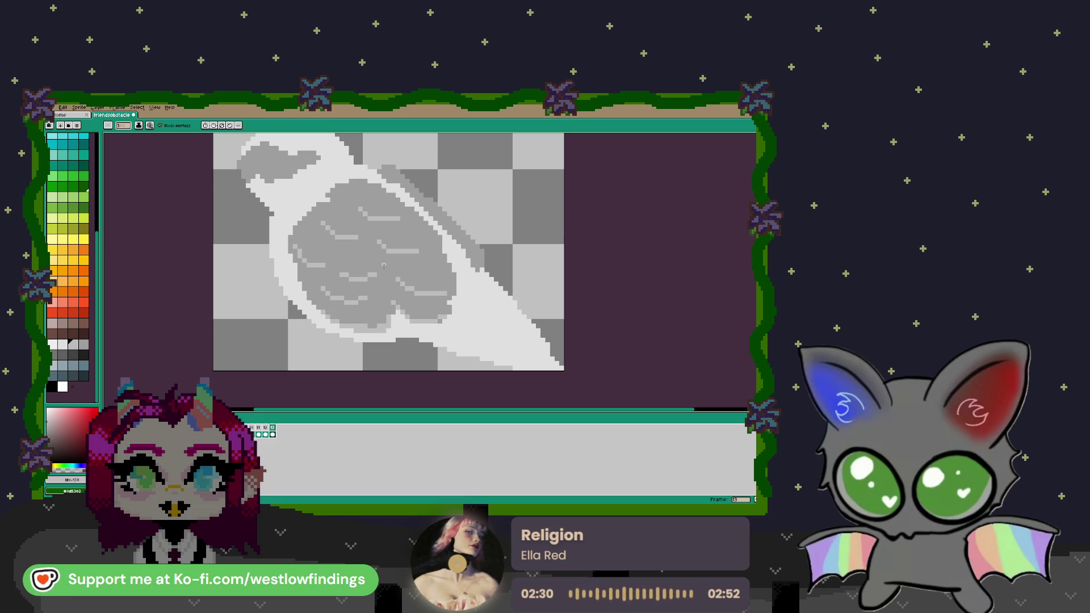
drag(389, 274, 379, 291)
drag(359, 226, 369, 245)
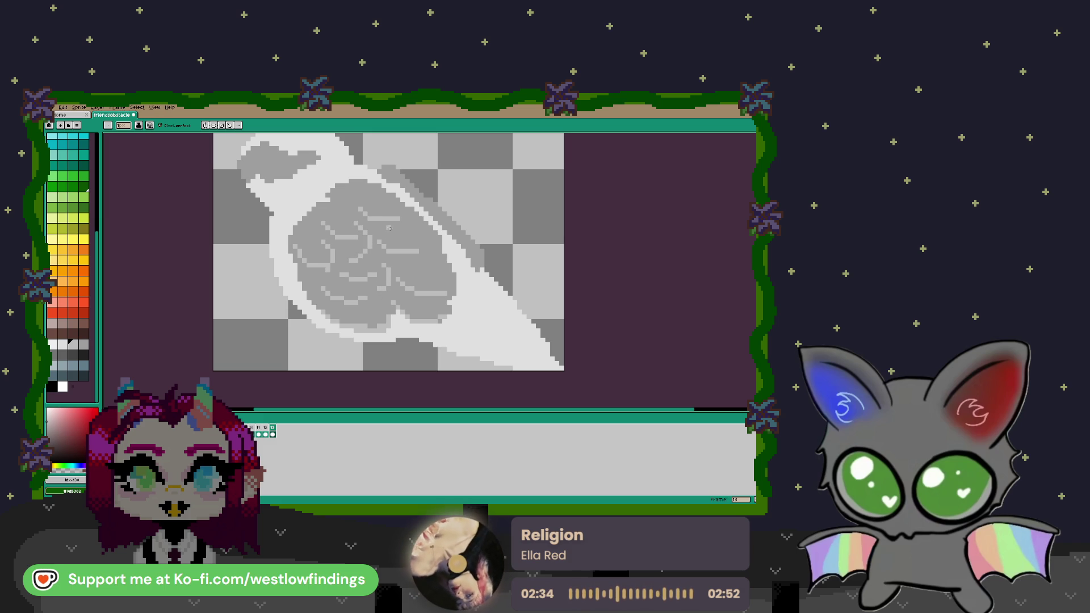
mouse_move(414, 225)
mouse_down()
mouse_move(425, 315)
mouse_move(415, 269)
mouse_up()
- Draw grey feather lines along the bird's tail
scroll(395, 305, down, 2)
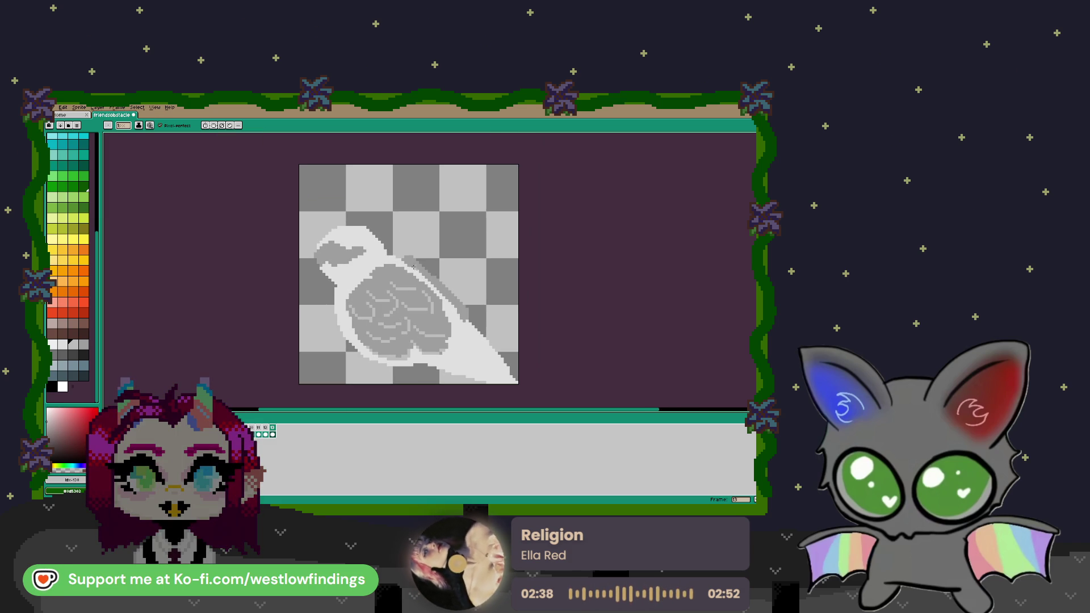
scroll(428, 283, up, 3)
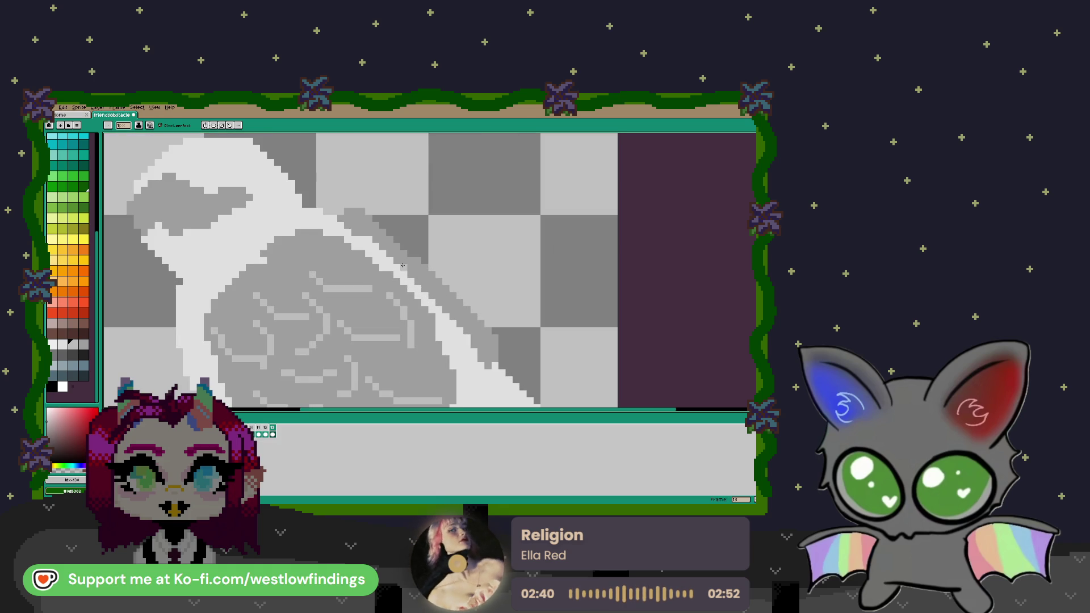
drag(476, 293, 341, 216)
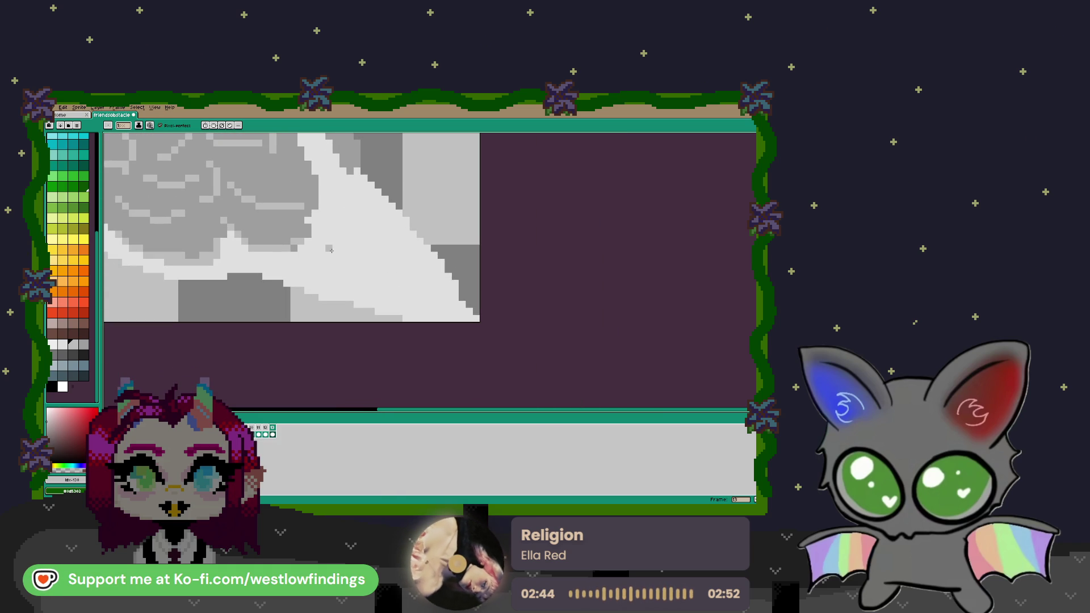
drag(389, 288, 458, 298)
drag(322, 227, 445, 263)
drag(322, 205, 402, 233)
- Move the whole bird toward the canvas middle and step to a neighbouring grey shade
drag(343, 177, 378, 253)
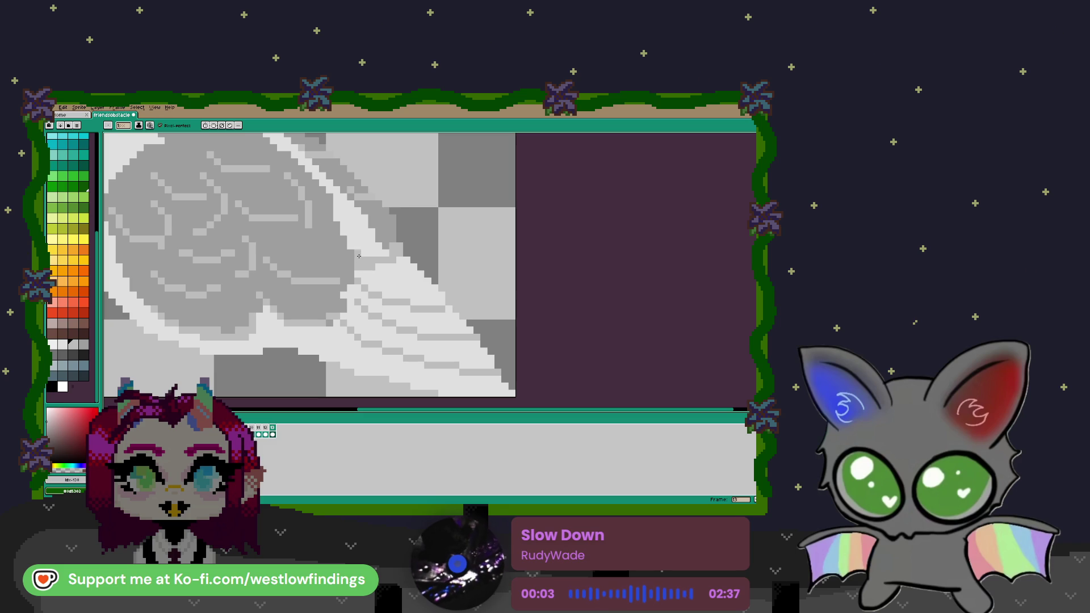
scroll(359, 247, down, 3)
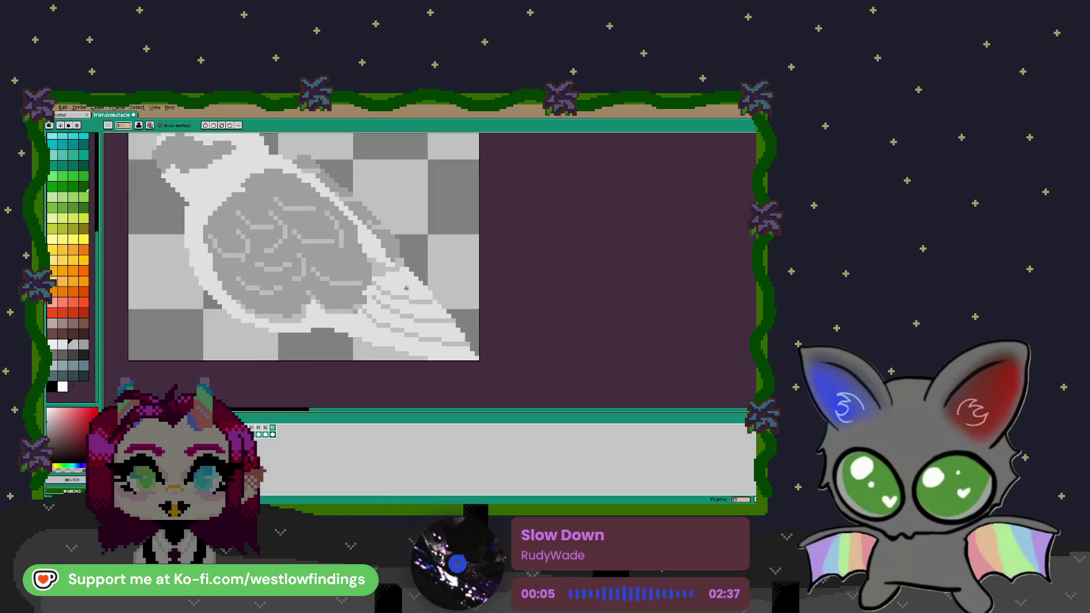
scroll(412, 274, down, 1)
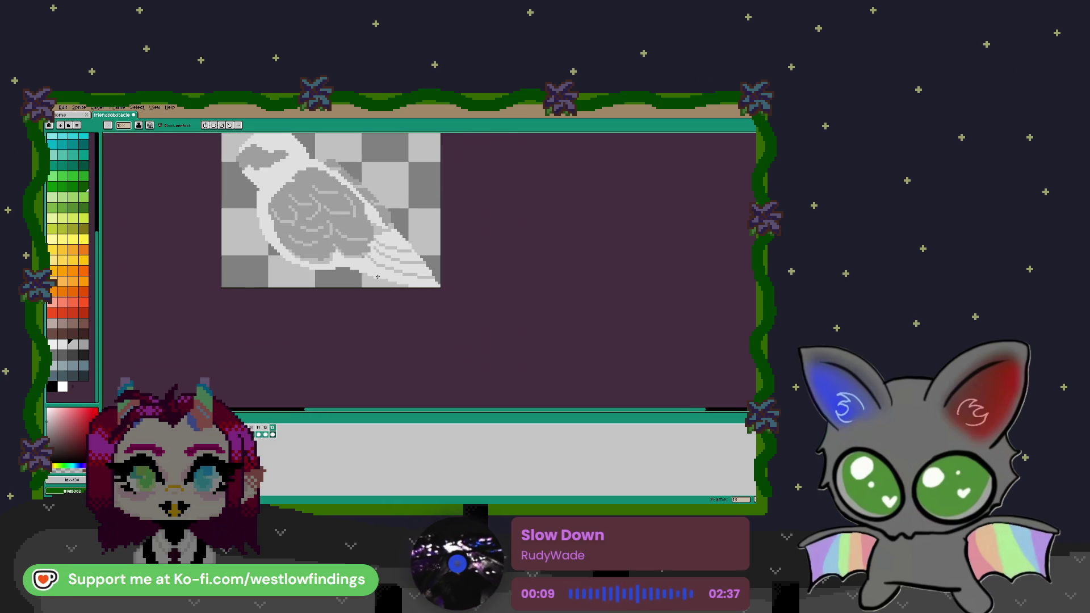
drag(377, 276, 394, 290)
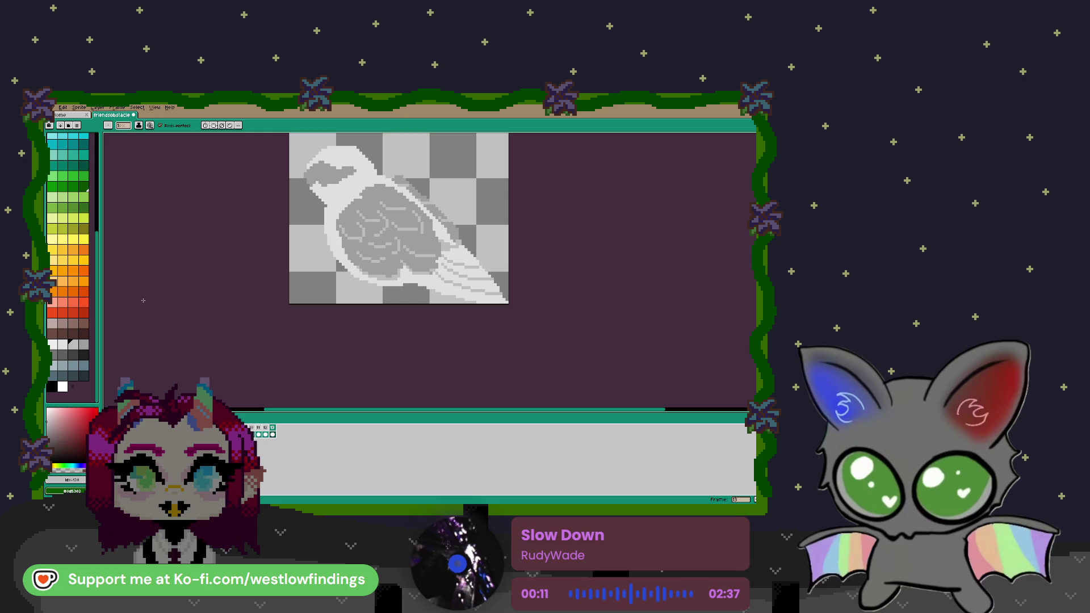
key([)
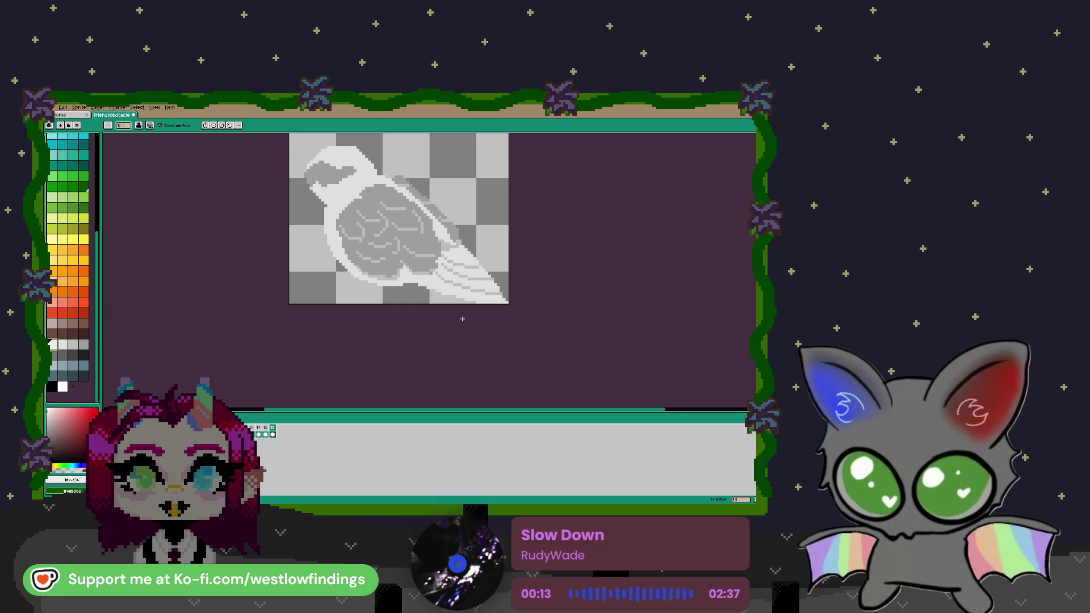
scroll(446, 316, up, 3)
drag(456, 295, 419, 363)
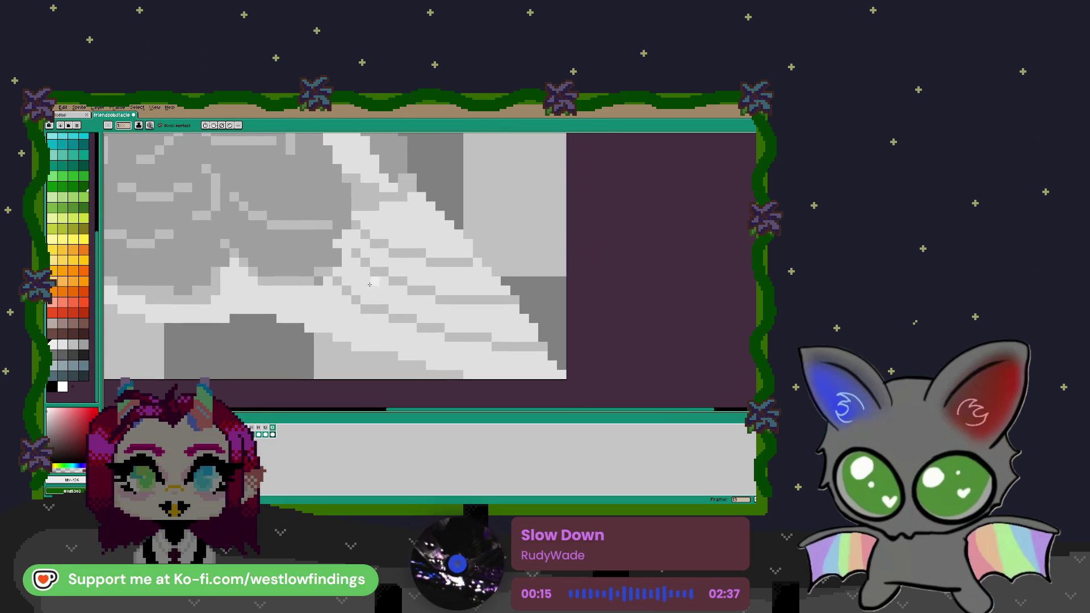
- Bucket-fill the light wing region with brighter grey and draw the first white crest strand
key(g)
click(390, 295)
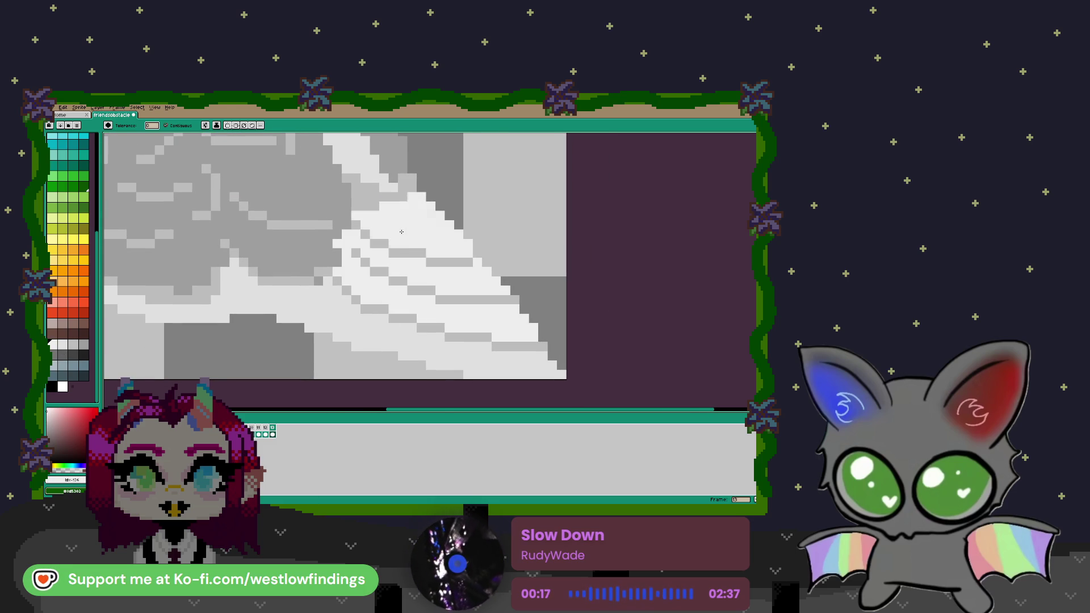
scroll(384, 274, down, 3)
scroll(418, 296, up, 2)
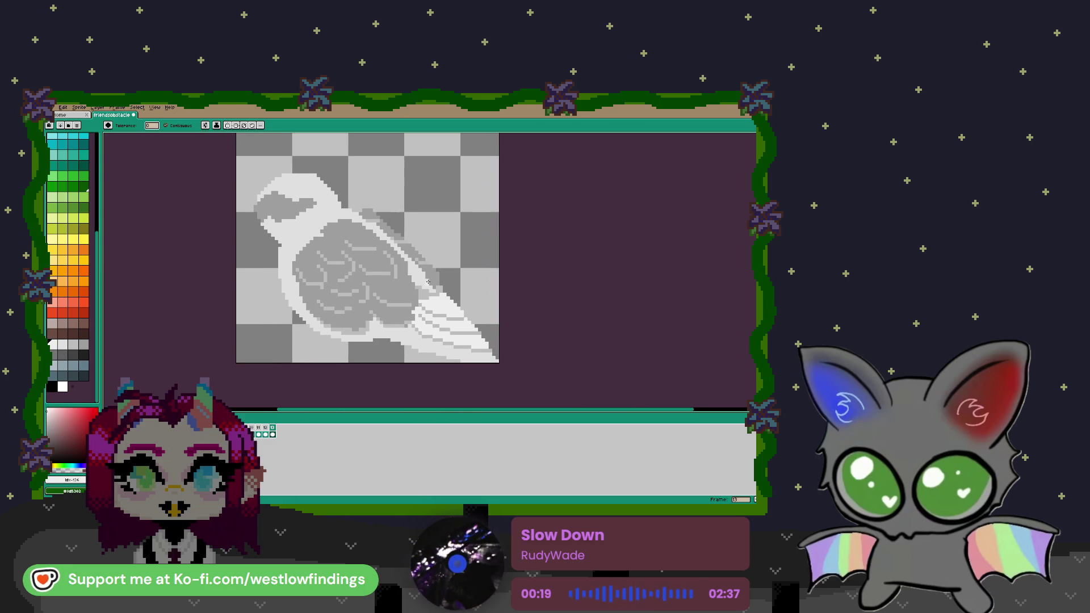
scroll(415, 374, up, 2)
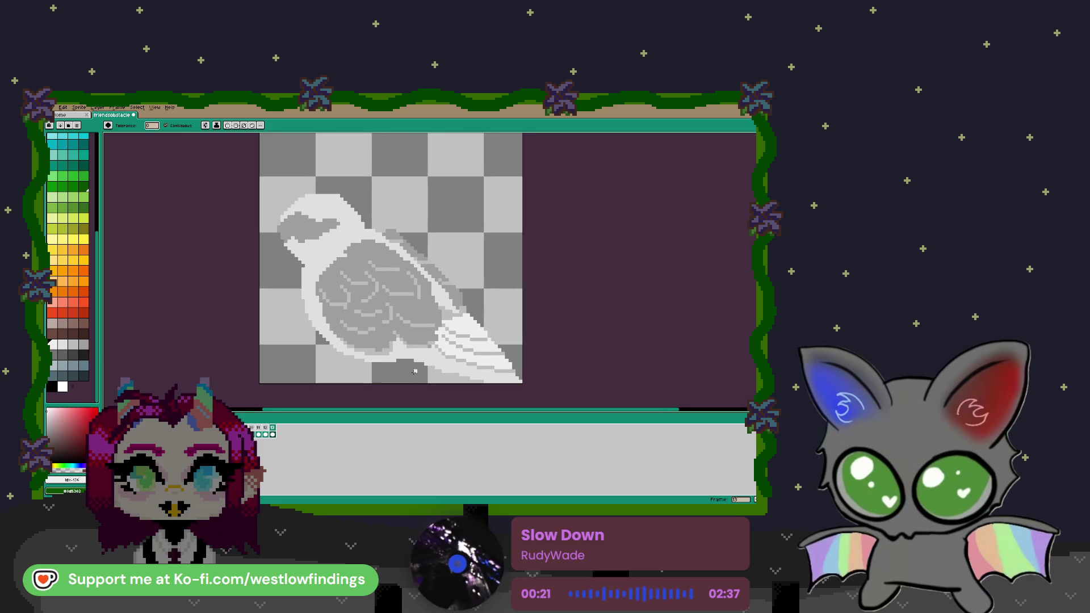
key(b)
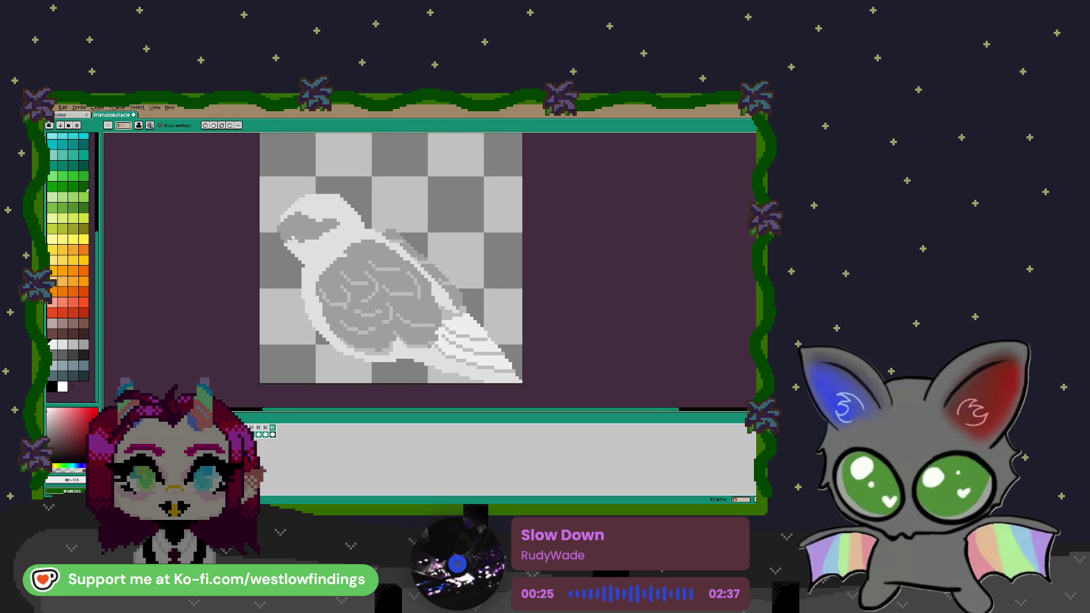
scroll(292, 239, up, 3)
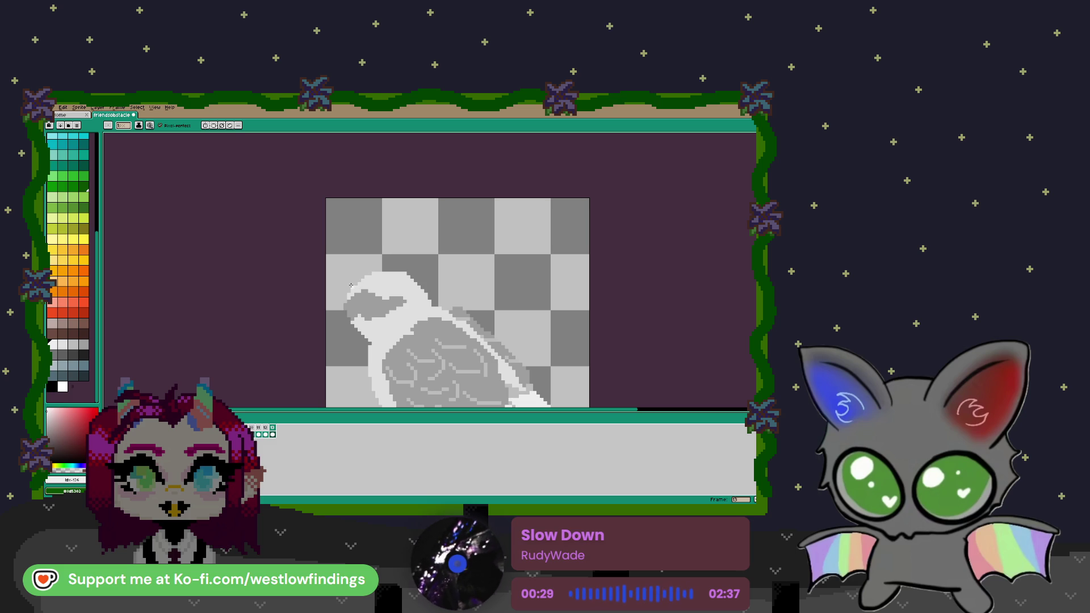
mouse_move(377, 271)
mouse_down()
mouse_move(367, 229)
mouse_move(381, 260)
mouse_move(394, 239)
mouse_move(402, 265)
mouse_move(422, 255)
mouse_up()
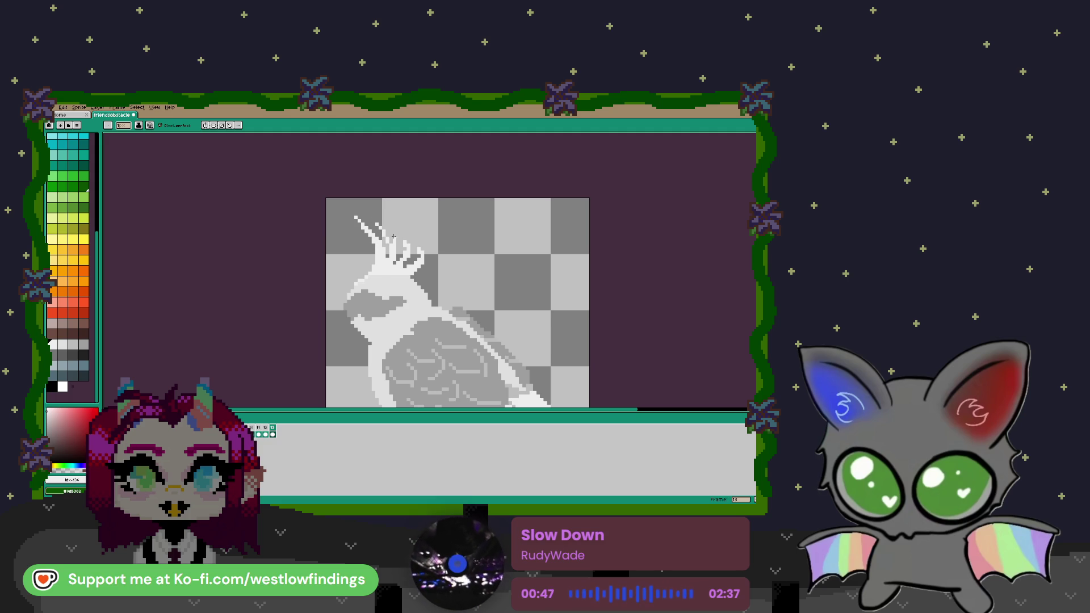
- Add another white crest strand, then paint a peach beak at the head's front edge
mouse_move(400, 228)
mouse_down()
mouse_move(397, 256)
mouse_move(415, 268)
mouse_move(428, 256)
mouse_up()
click(66, 336)
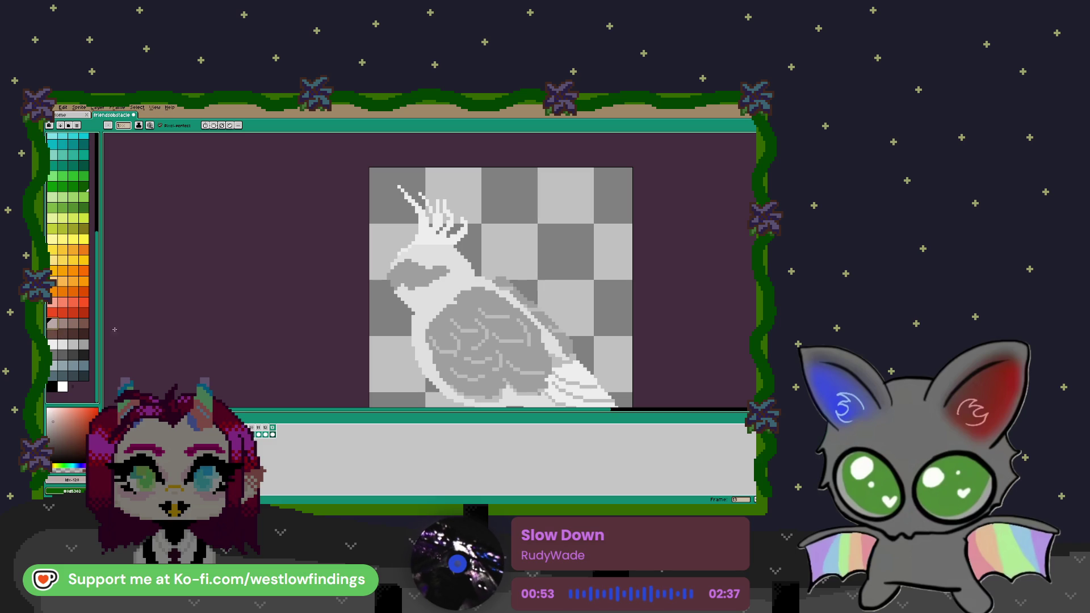
scroll(392, 273, up, 3)
click(379, 267)
drag(382, 272, 371, 329)
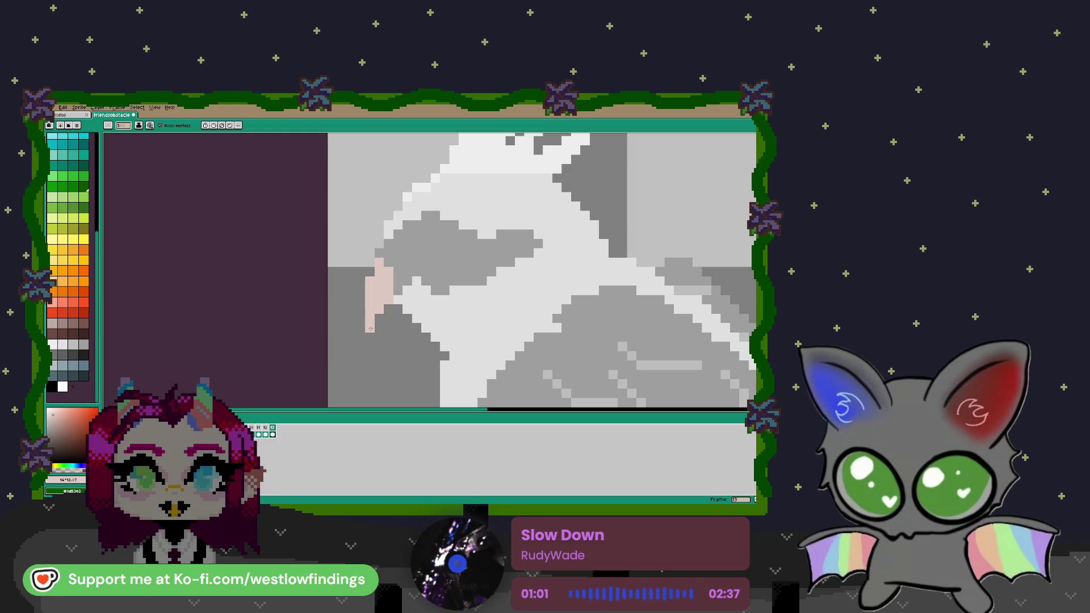
- Add peach pixels along the beak's lower edge and dot a black eye on the head
click(399, 319)
click(388, 310)
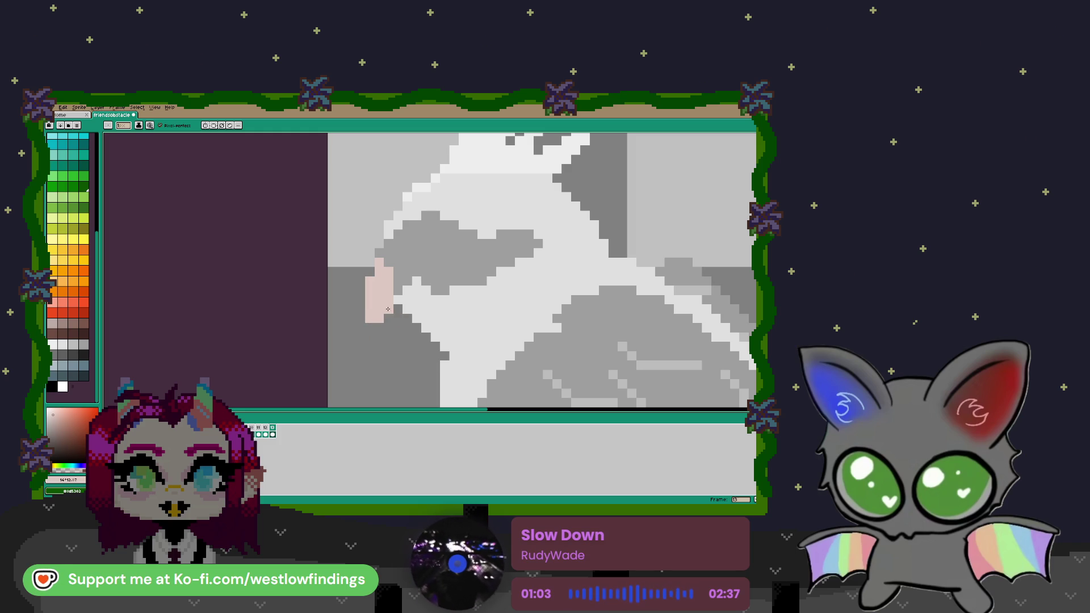
scroll(409, 329, down, 3)
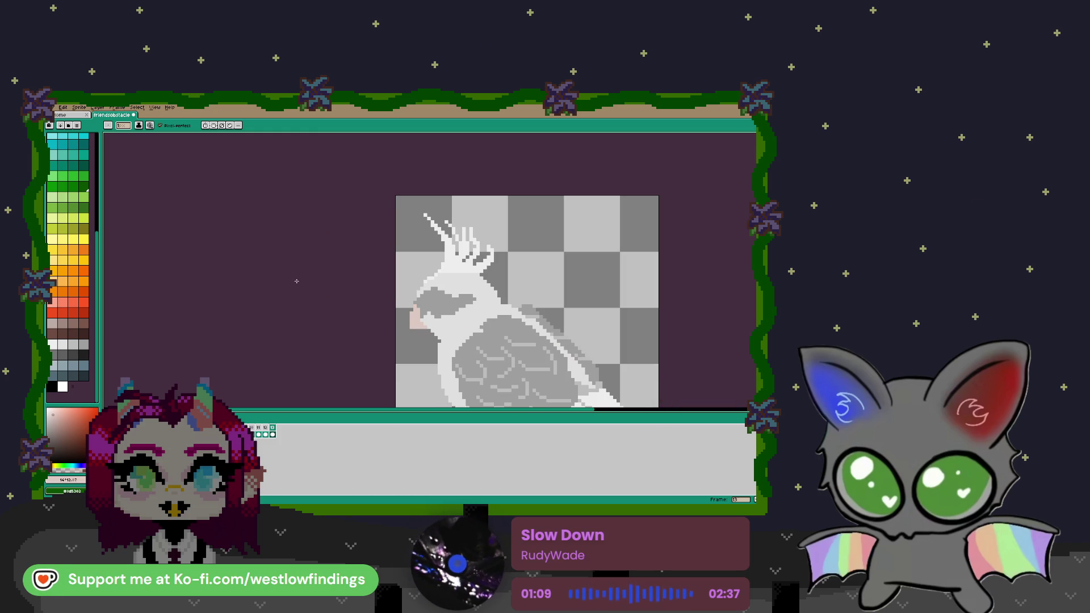
click(53, 387)
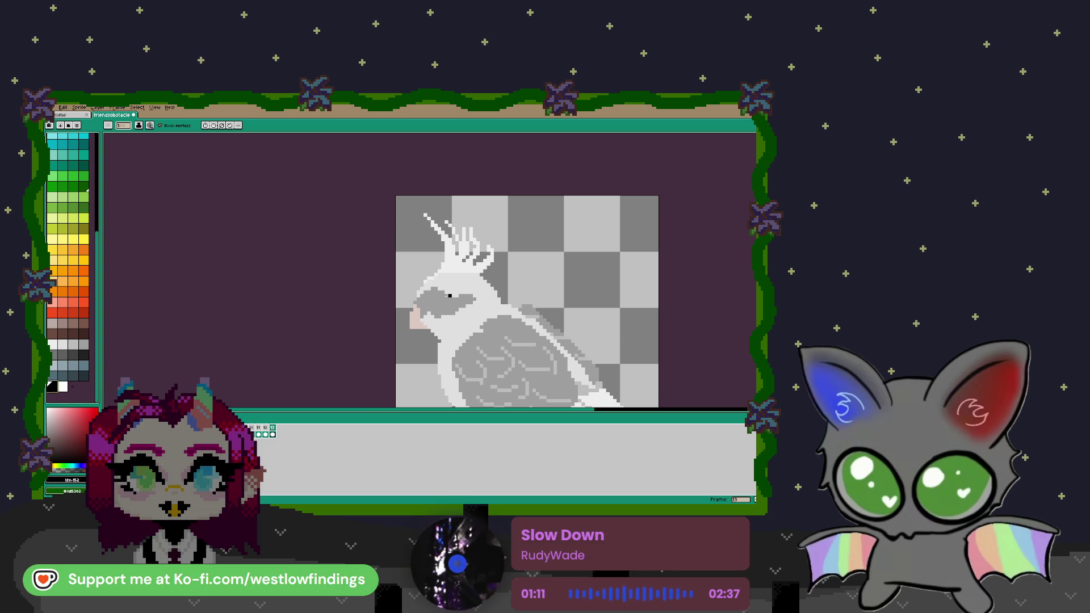
scroll(445, 295, up, 1)
click(425, 300)
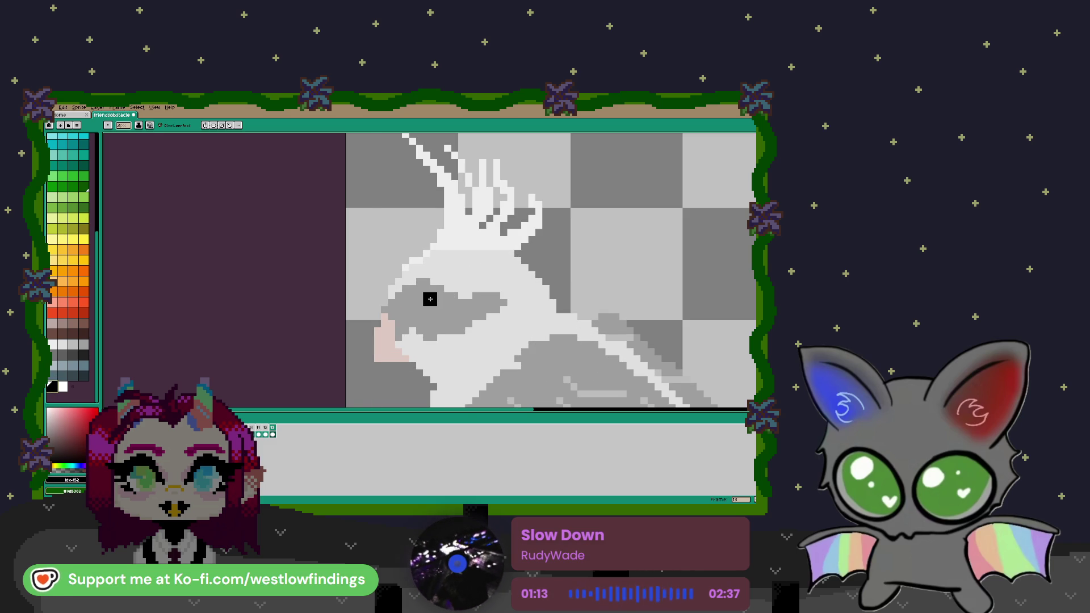
- Choose pink for the cheek patch and recentre the view on the whole cockatiel
scroll(67, 221, up, 5)
click(54, 159)
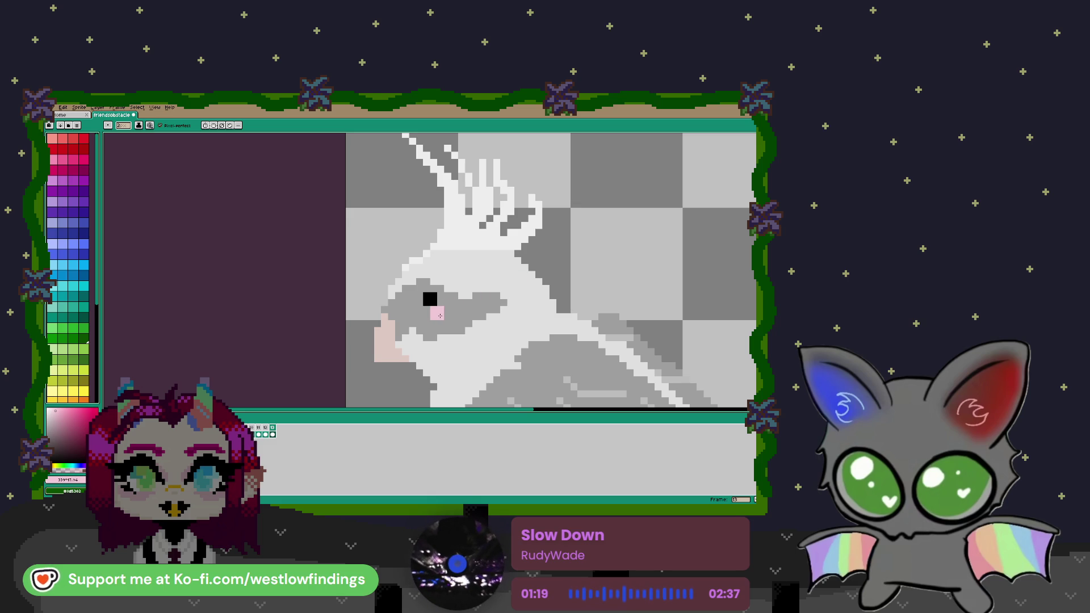
scroll(520, 316, down, 2)
drag(613, 327, 540, 262)
scroll(545, 273, down, 1)
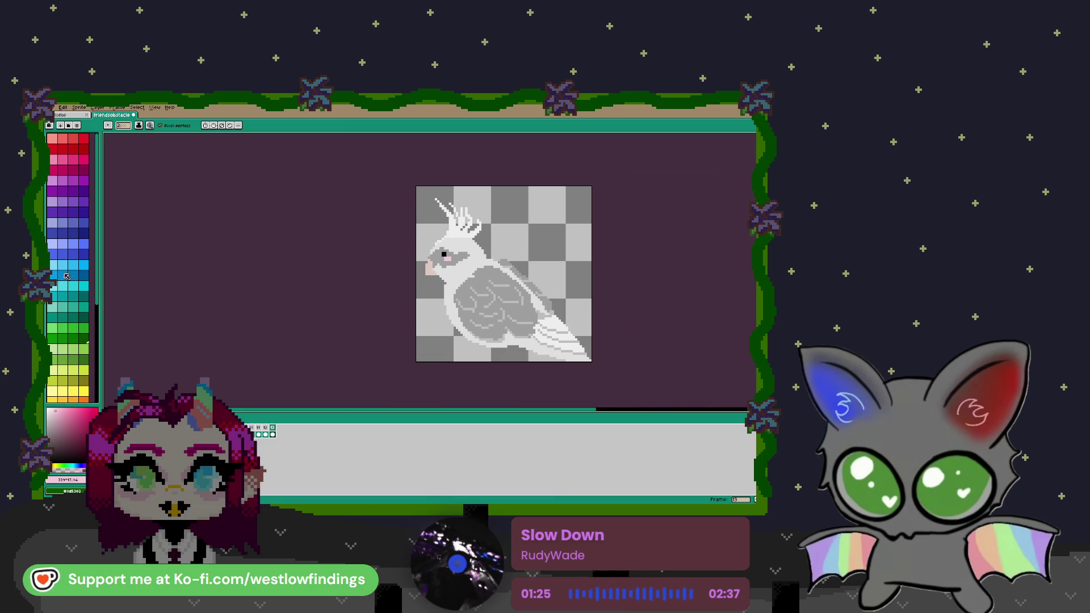
- Outline and fill a blue cushion beneath the bird and right of its tail
click(84, 253)
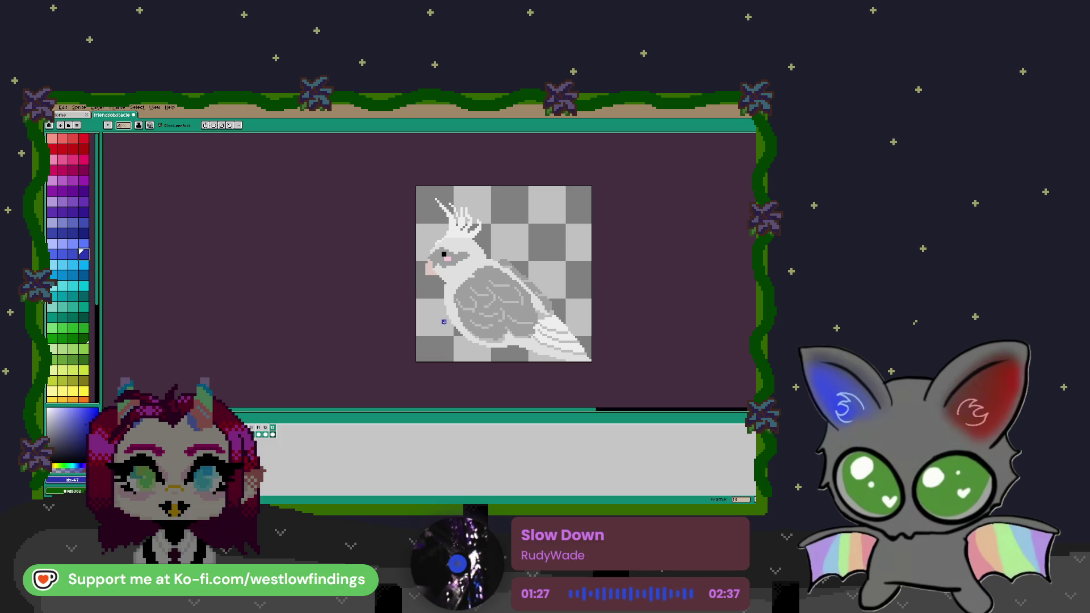
drag(432, 322, 418, 353)
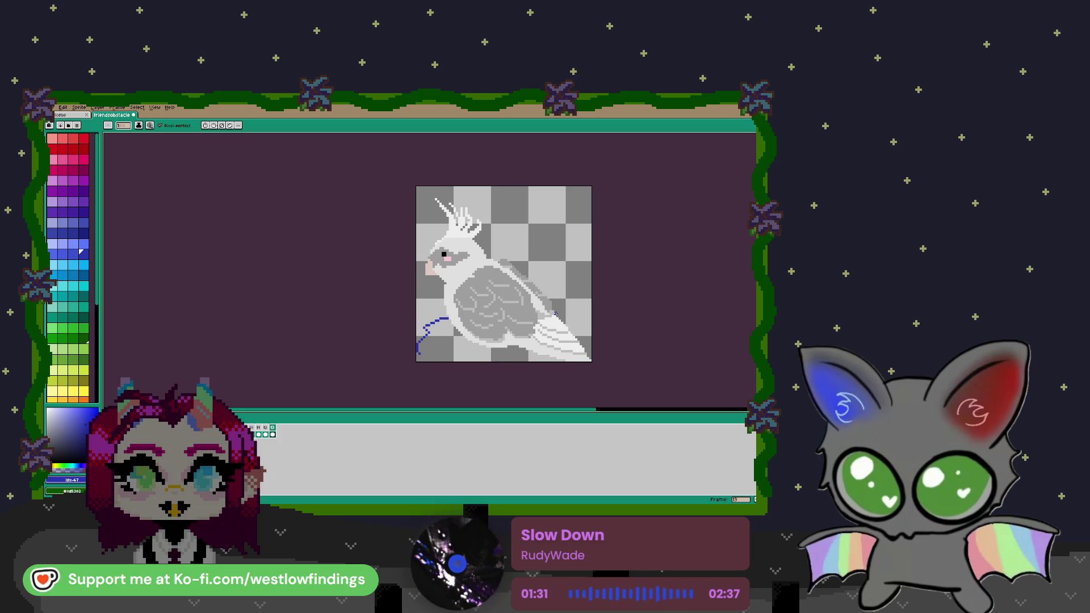
drag(576, 316, 590, 328)
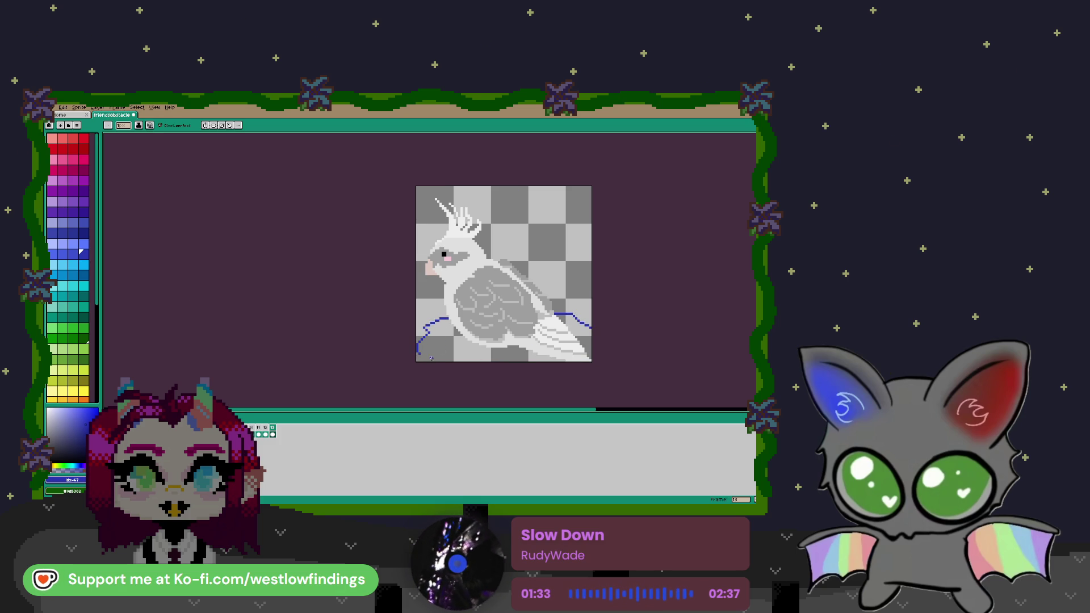
key(g)
key(bracketleft)
key(bracketleft)
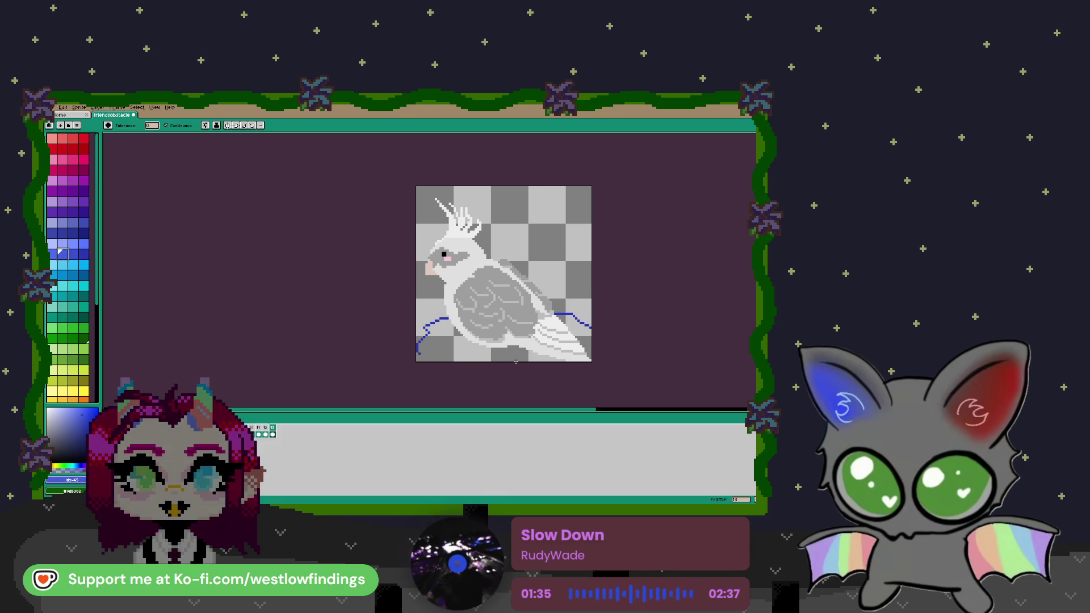
click(516, 360)
click(582, 338)
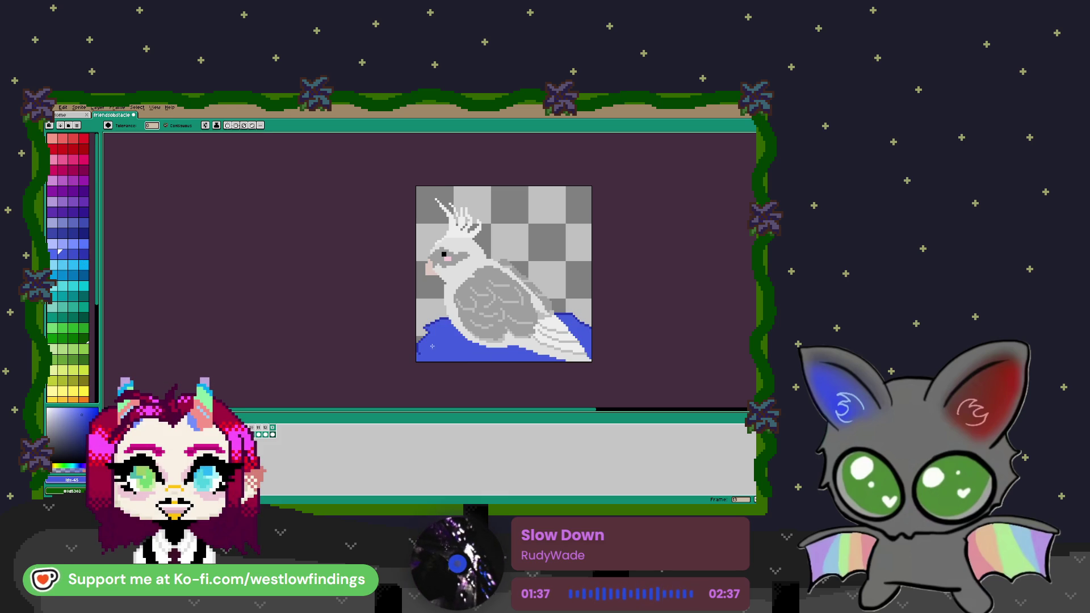
- Edge the bird's underside in dark blue, fill the gap with cushion blue, then pick lighter blue
scroll(454, 342, up, 1)
key(i)
key(b)
drag(491, 339, 559, 364)
alt+click(506, 349)
key(g)
click(506, 348)
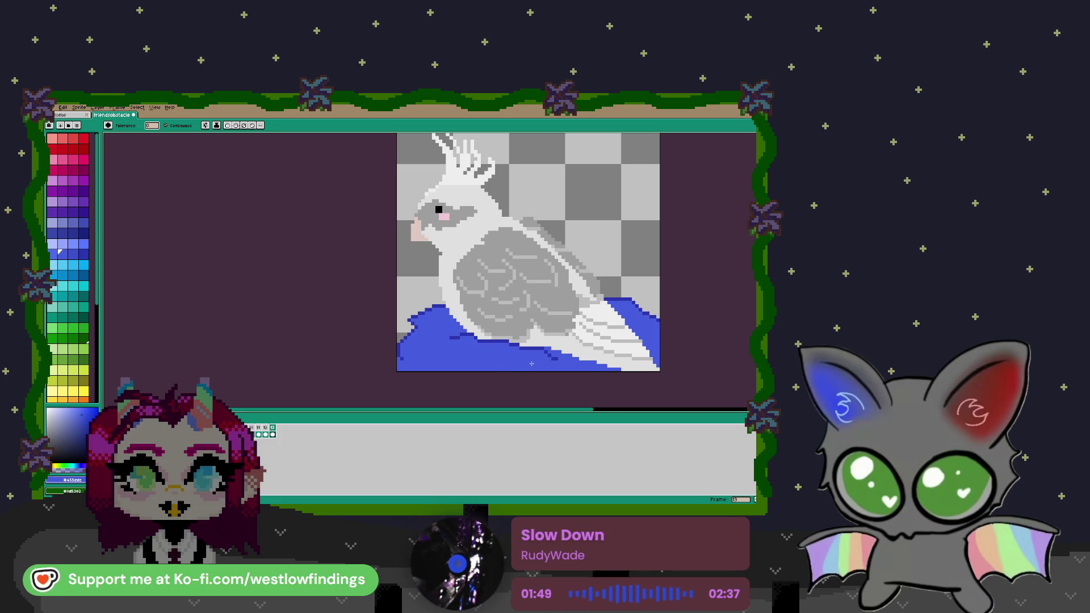
scroll(532, 363, down, 1)
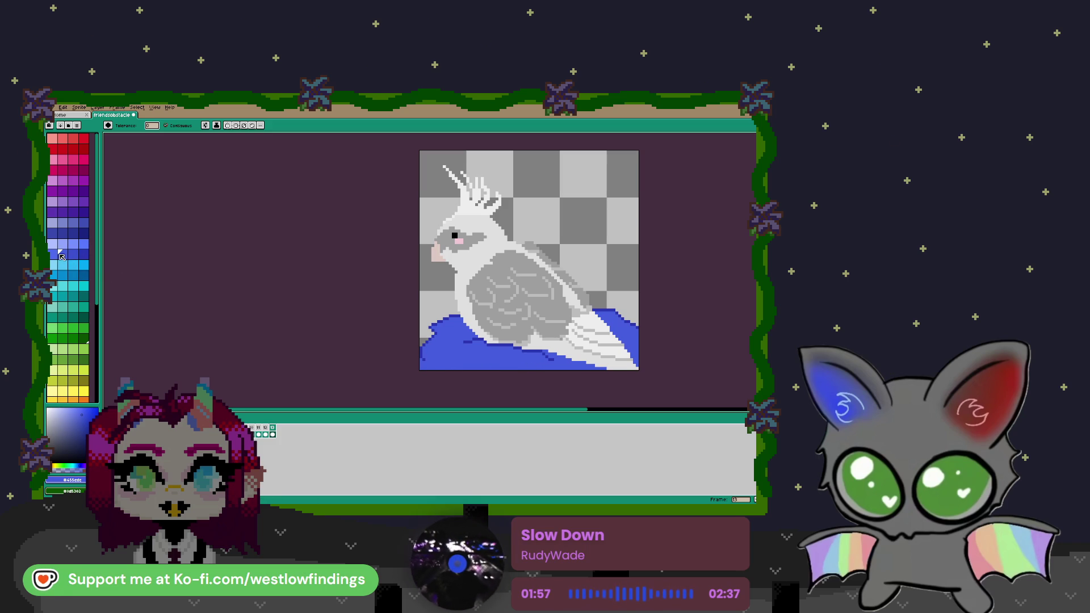
click(83, 244)
scroll(455, 342, up, 2)
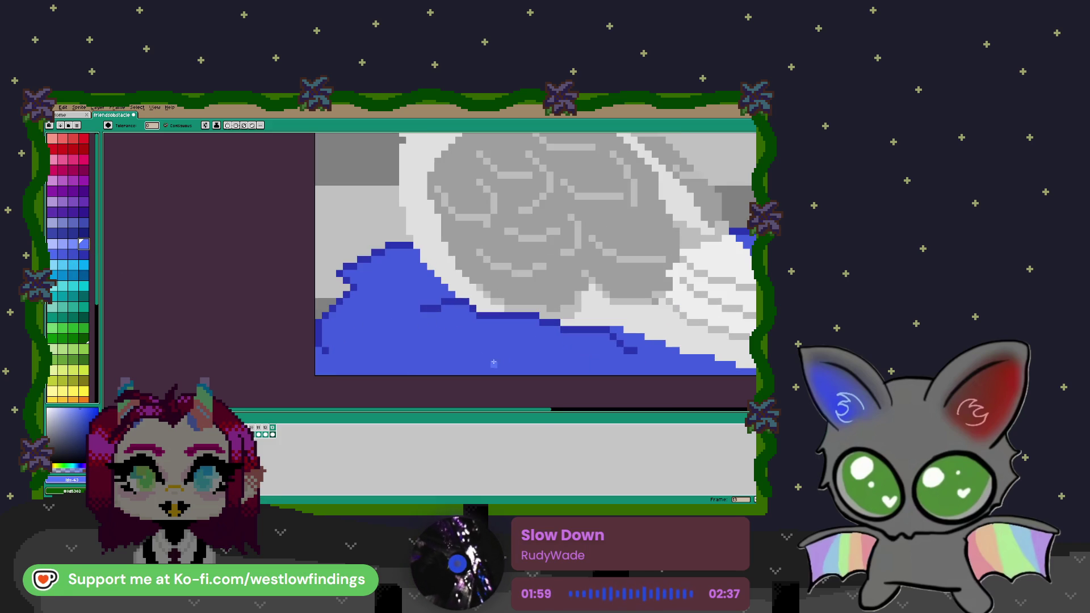
- Trace light-blue highlights along the cloth's top, left and bottom edges and an inner fold
key(b)
mouse_move(432, 315)
mouse_down()
mouse_move(466, 310)
mouse_move(468, 321)
mouse_move(602, 339)
mouse_up()
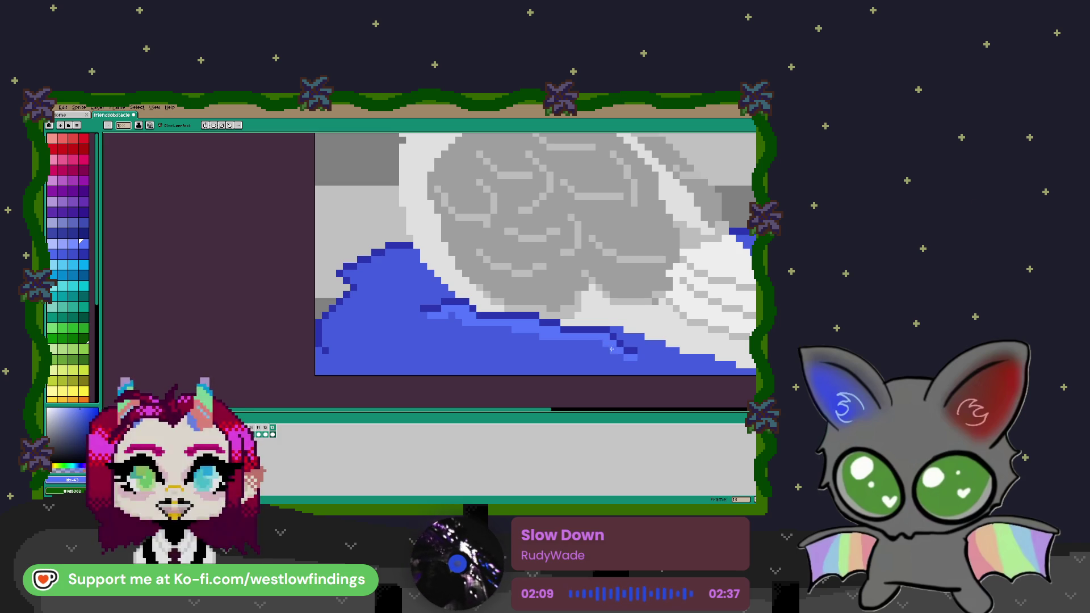
drag(539, 337, 520, 333)
mouse_move(404, 253)
mouse_down()
mouse_move(348, 273)
mouse_move(361, 287)
mouse_move(334, 315)
mouse_move(356, 293)
mouse_up()
mouse_move(327, 330)
mouse_down()
mouse_move(340, 361)
mouse_move(371, 368)
mouse_up()
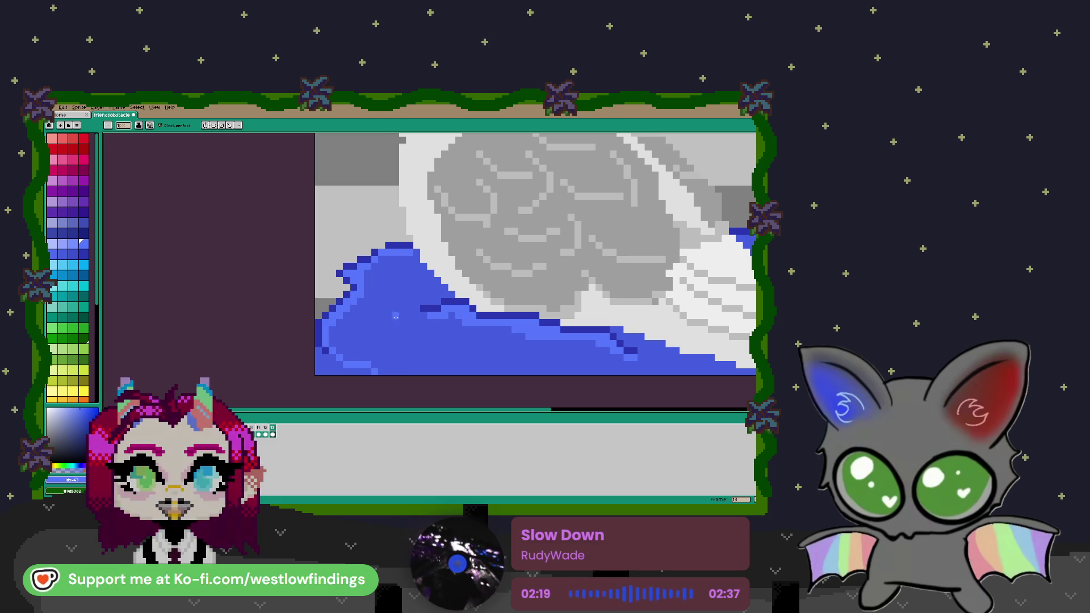
mouse_move(403, 287)
mouse_down()
mouse_move(386, 322)
mouse_move(442, 353)
mouse_up()
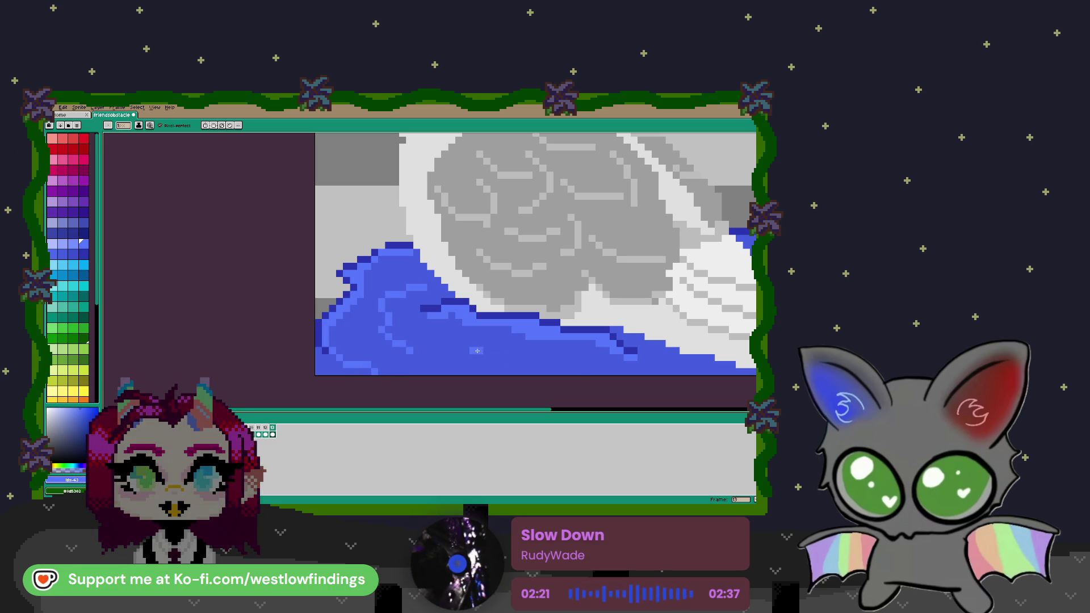
drag(653, 351, 342, 352)
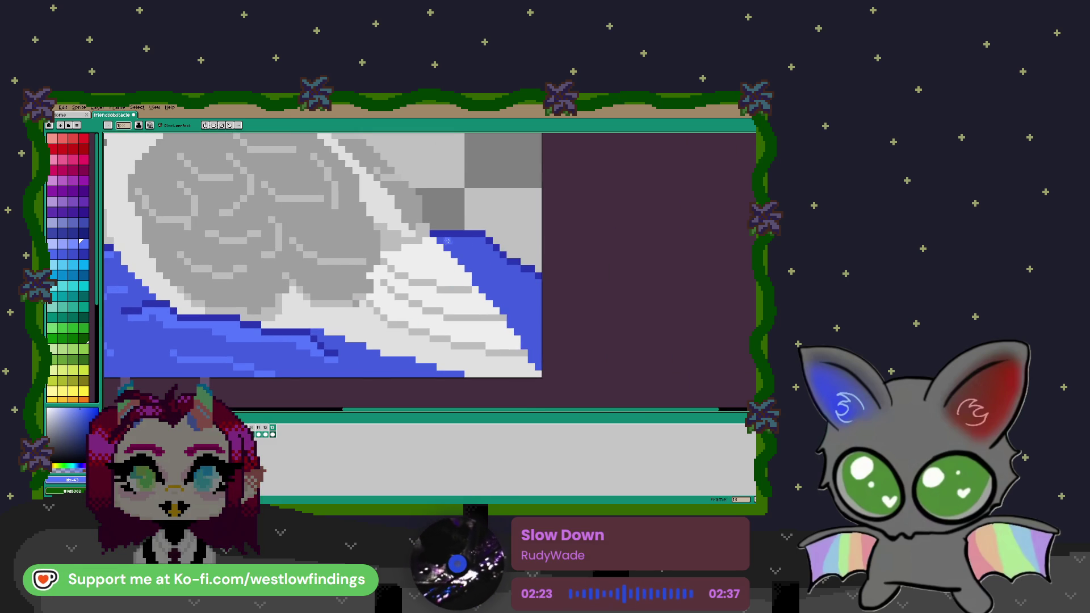
mouse_move(439, 242)
mouse_down()
mouse_move(479, 245)
mouse_move(541, 285)
mouse_up()
scroll(541, 285, down, 3)
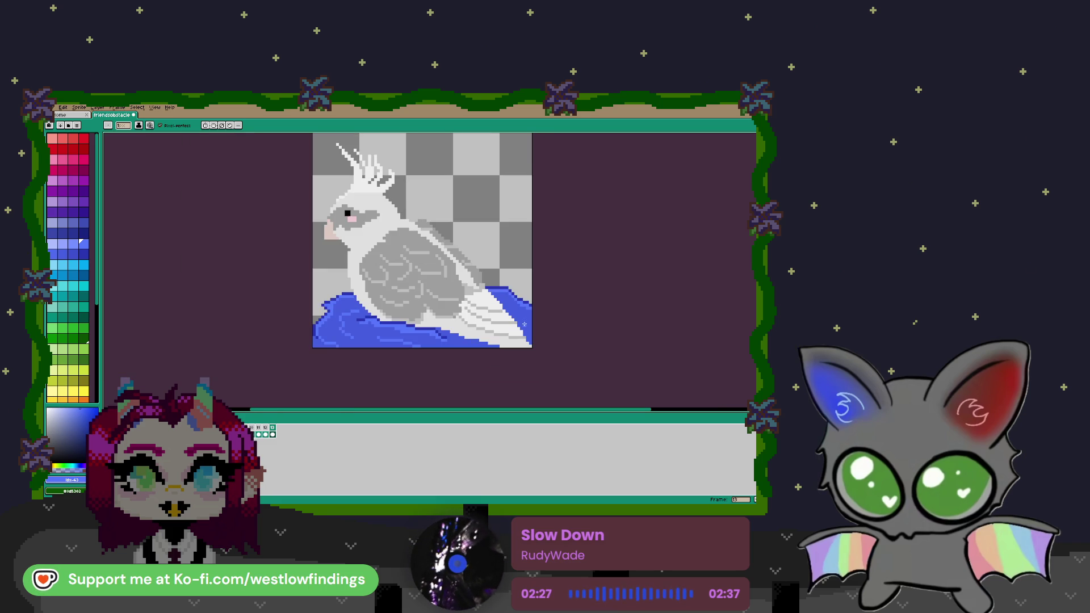
- Zoom out around the cockatiel and open Export Sprite Sheet, previewing every sprite in one row
scroll(489, 323, down, 2)
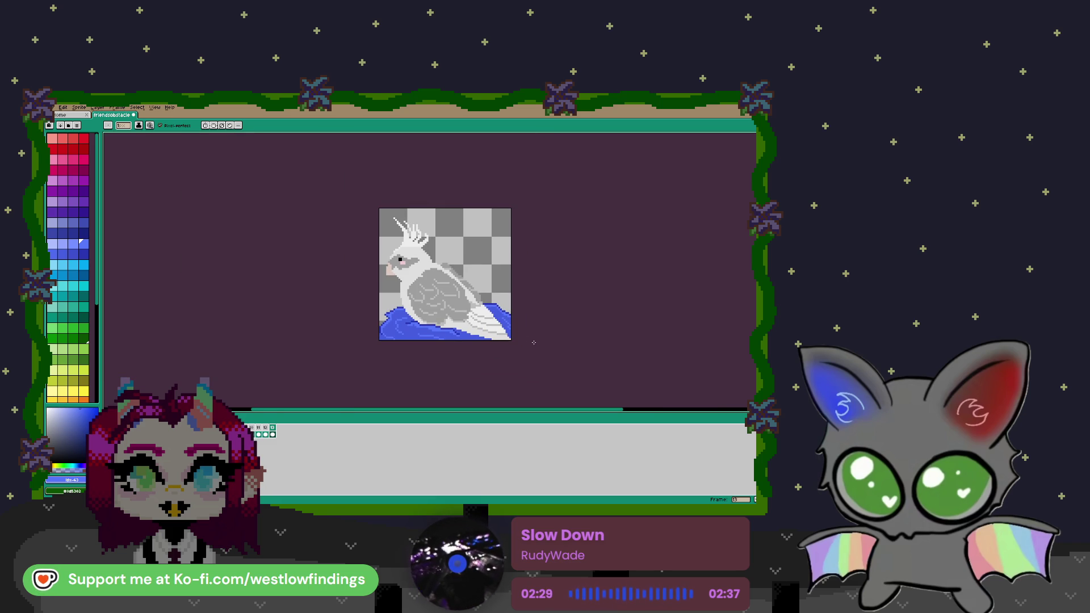
mouse_move(480, 336)
mouse_down()
mouse_move(504, 363)
mouse_move(500, 327)
mouse_up()
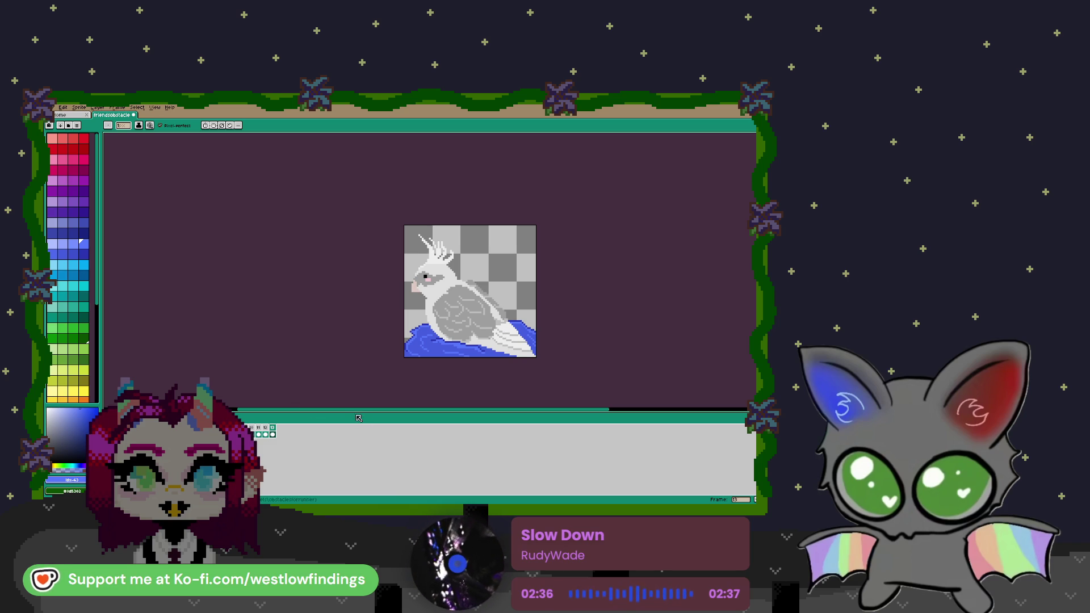
click(62, 107)
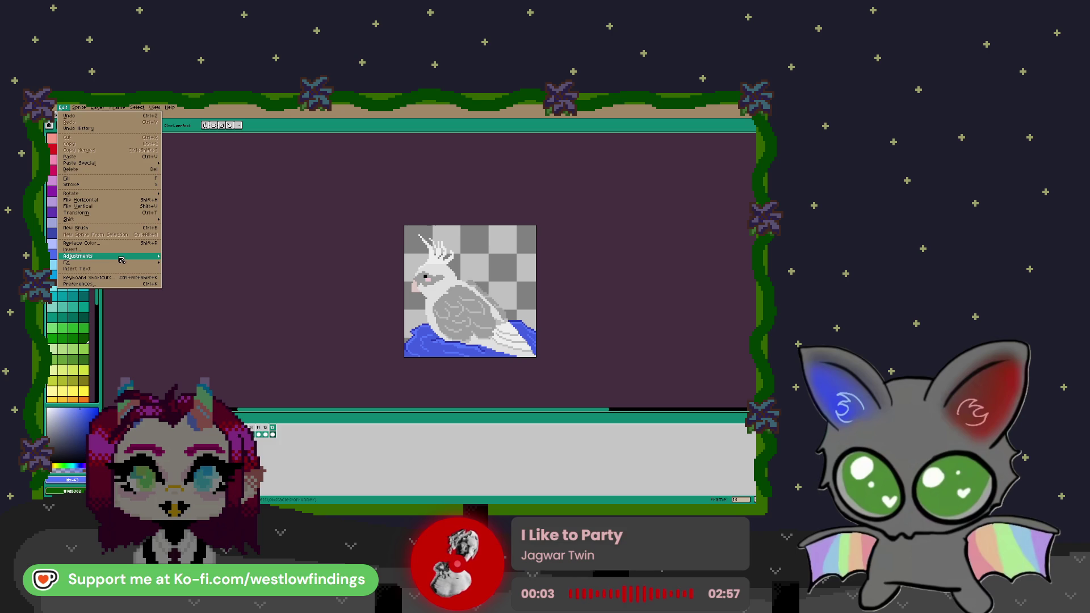
mouse_move(80, 256)
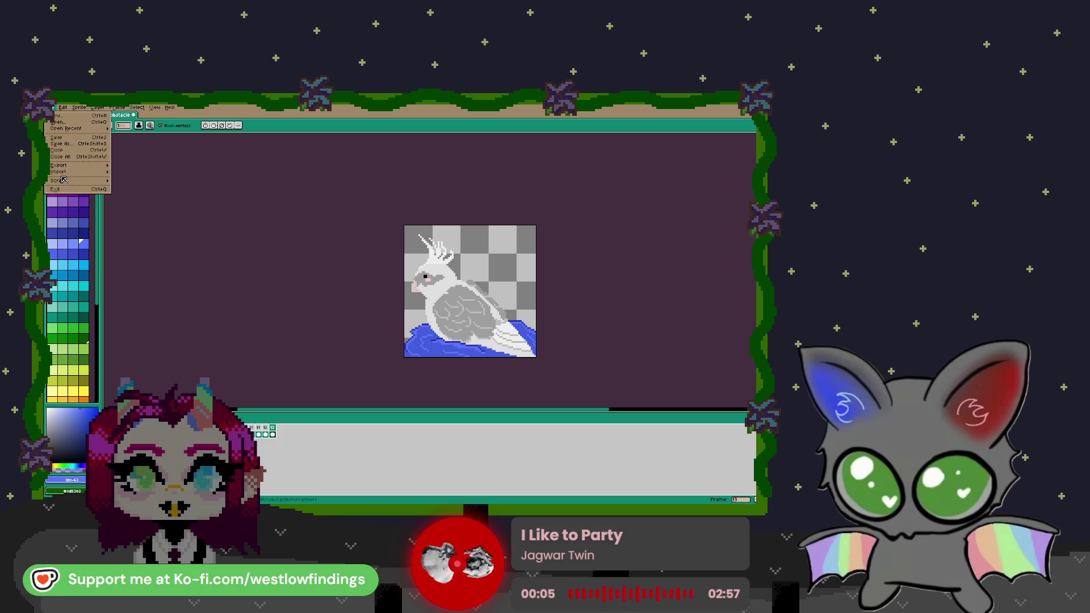
mouse_move(79, 166)
click(142, 172)
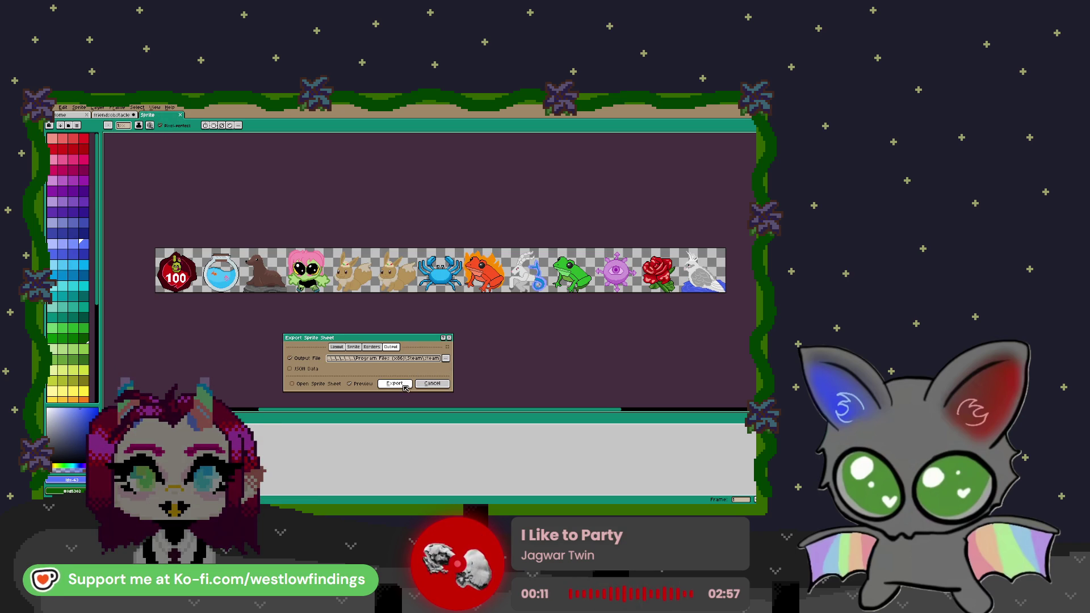
- Export the sprite sheet to the chosen output file, overwriting the existing PNG
click(446, 359)
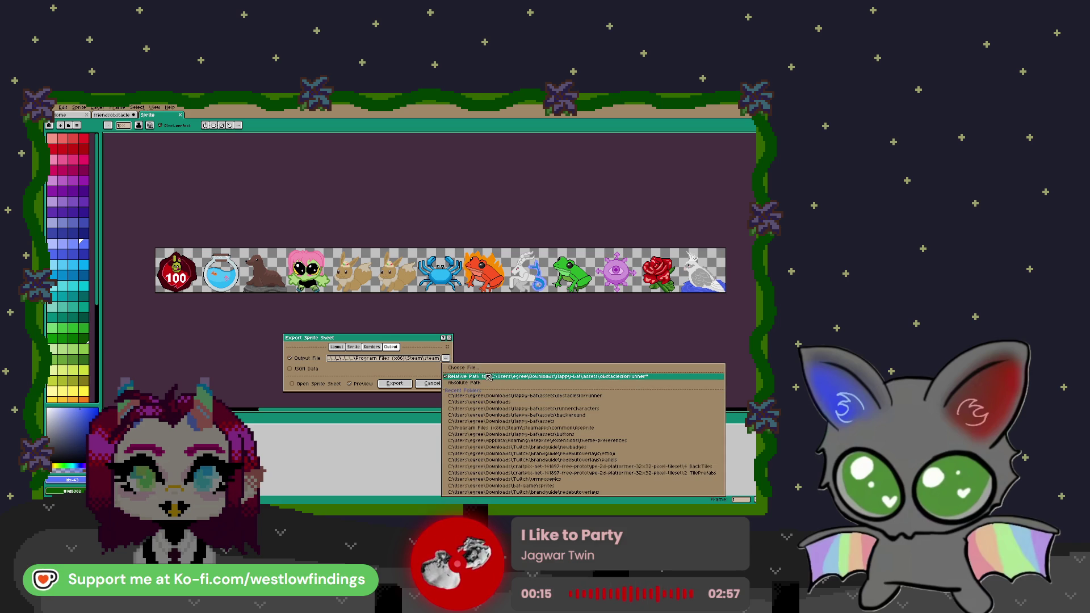
click(404, 387)
click(404, 386)
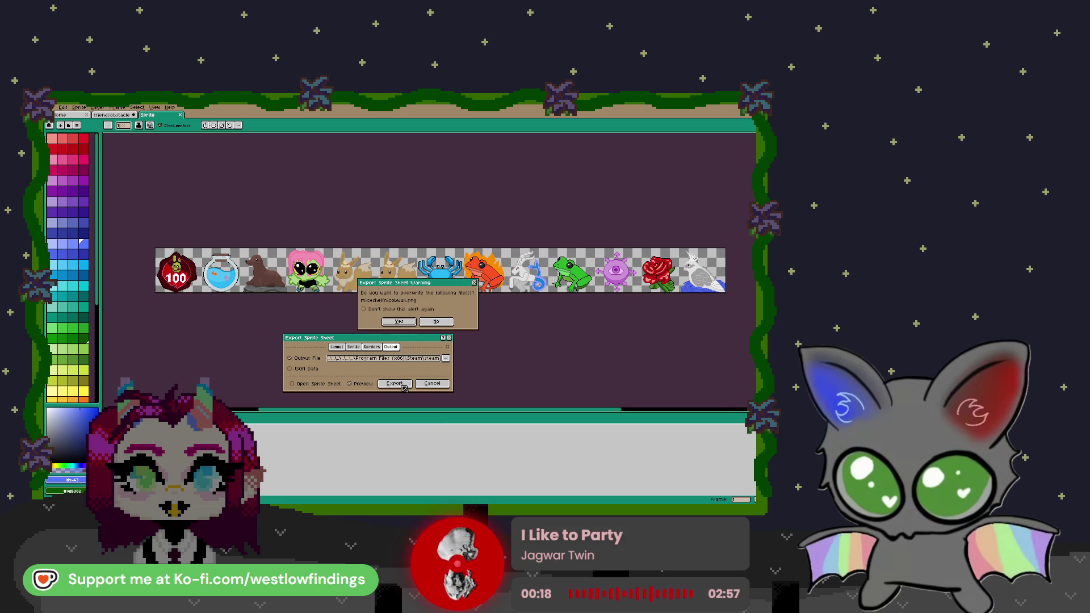
click(403, 326)
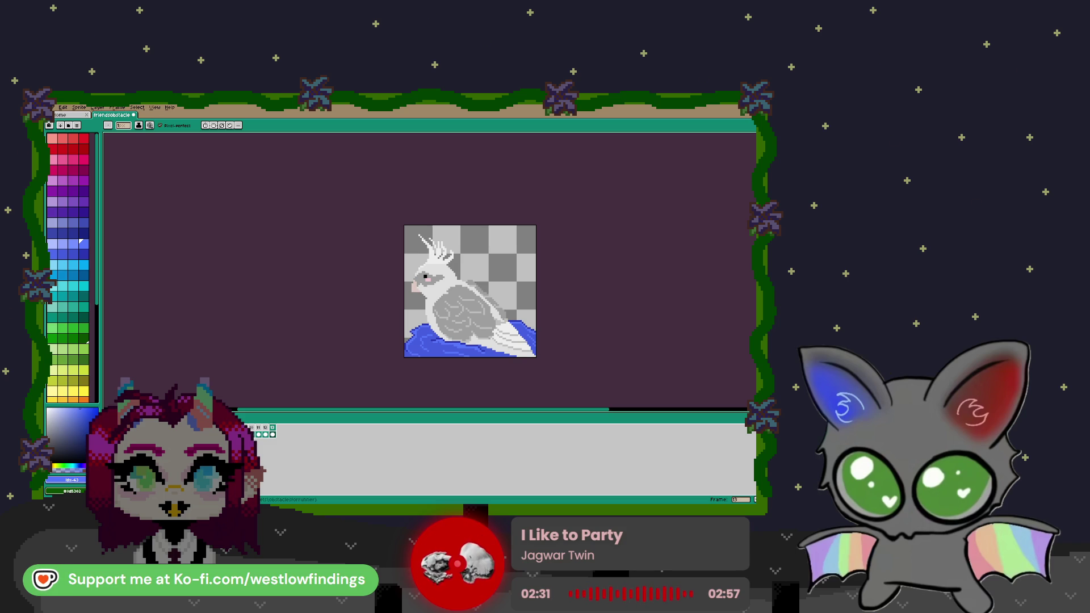
- Switch from Aseprite to the Godot editor showing the victory scene
key(alt+Tab)
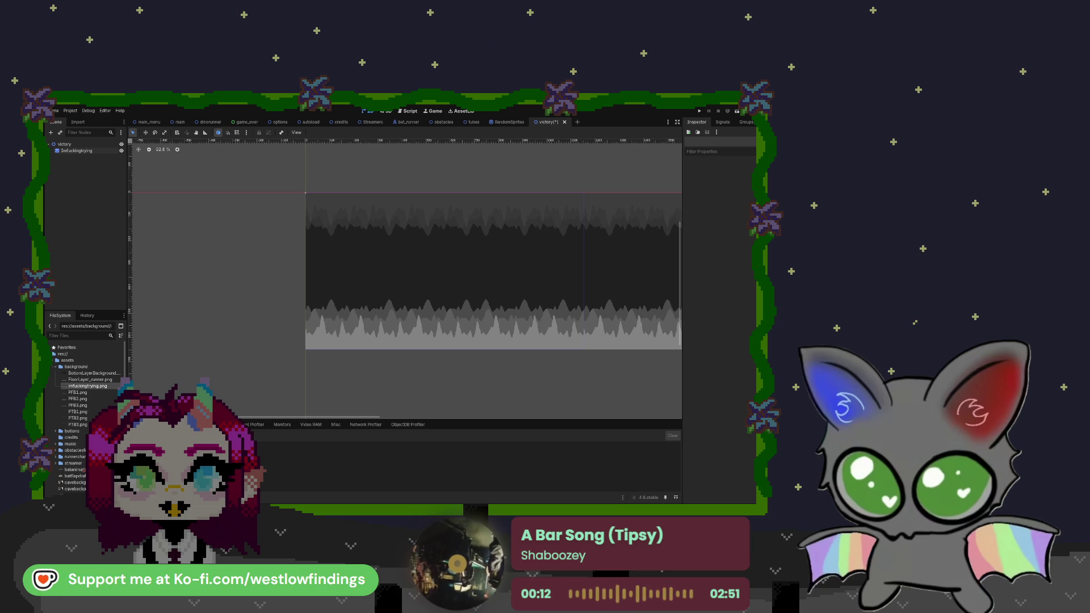
- Delete the placeholder Sprite2D and drop the PFB and PTB cave images onto the canvas
scroll(366, 384, right, 3)
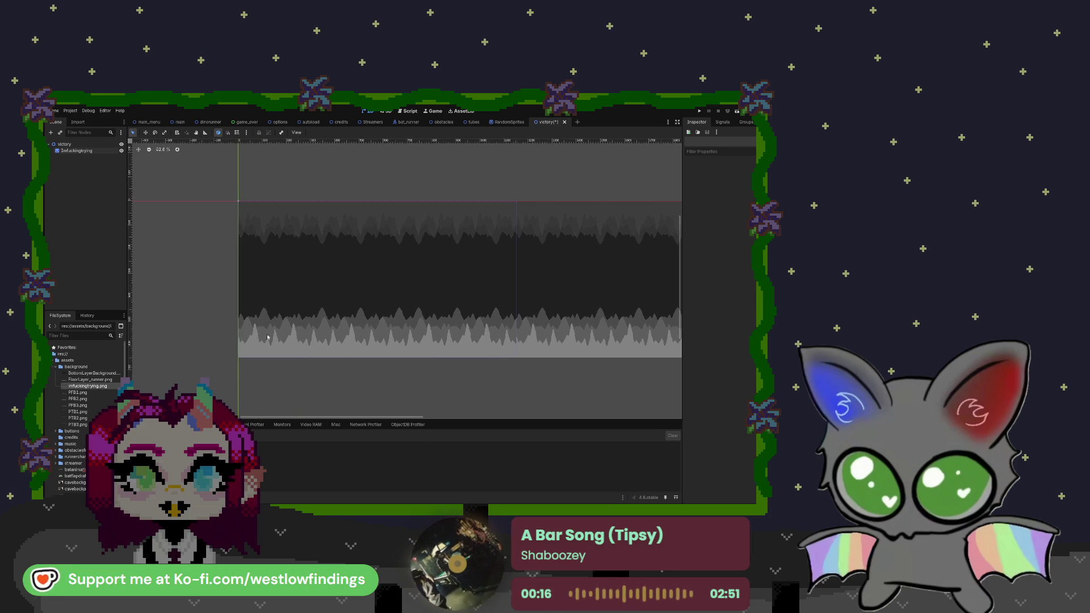
click(88, 151)
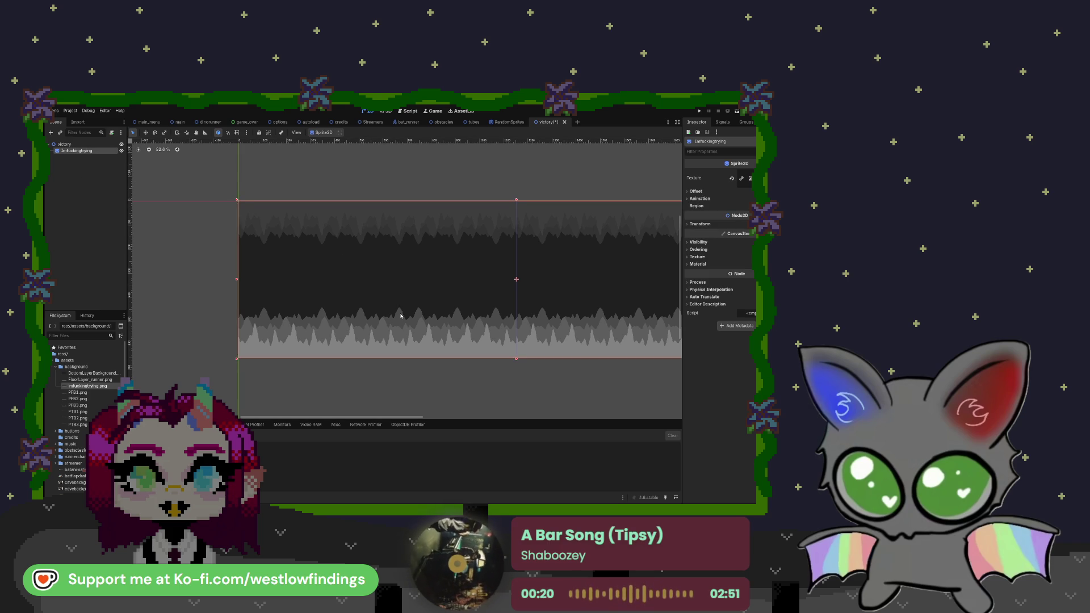
key(Delete)
mouse_move(91, 393)
mouse_down()
mouse_move(304, 377)
mouse_move(375, 260)
mouse_up()
mouse_move(77, 398)
mouse_down()
mouse_move(333, 294)
mouse_move(91, 406)
mouse_move(295, 324)
mouse_move(319, 302)
mouse_up()
mouse_move(78, 418)
mouse_down()
mouse_move(171, 369)
mouse_move(336, 352)
mouse_move(170, 369)
mouse_move(377, 305)
mouse_up()
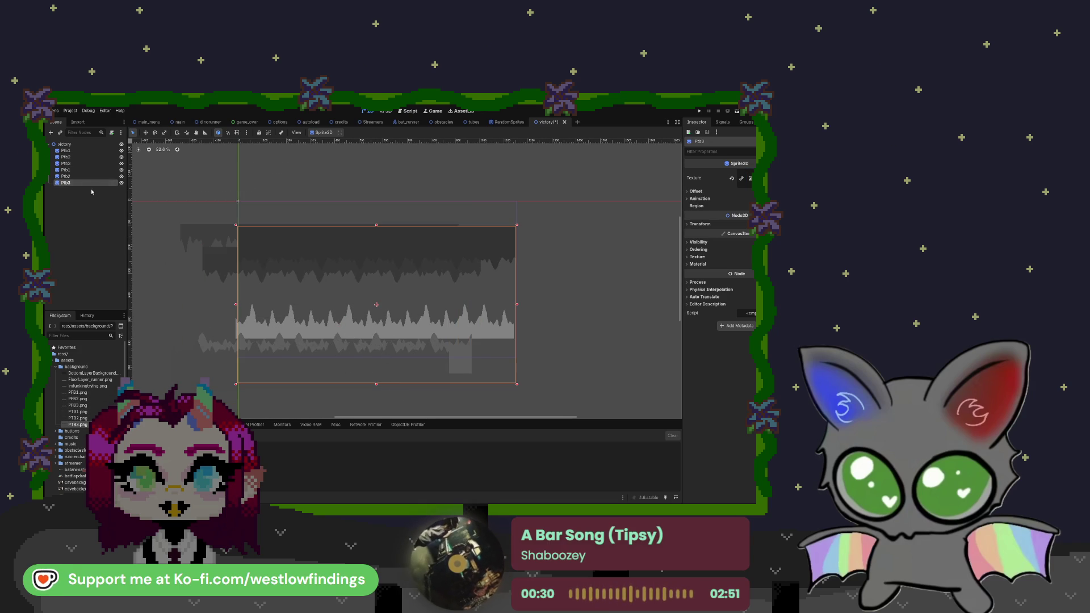
- Reorder Ptb3 to the top of the scene tree and drag Ptb1 and Ptb2 into alignment
drag(343, 248, 344, 224)
mouse_move(65, 183)
mouse_down()
mouse_move(86, 169)
mouse_move(78, 175)
mouse_up()
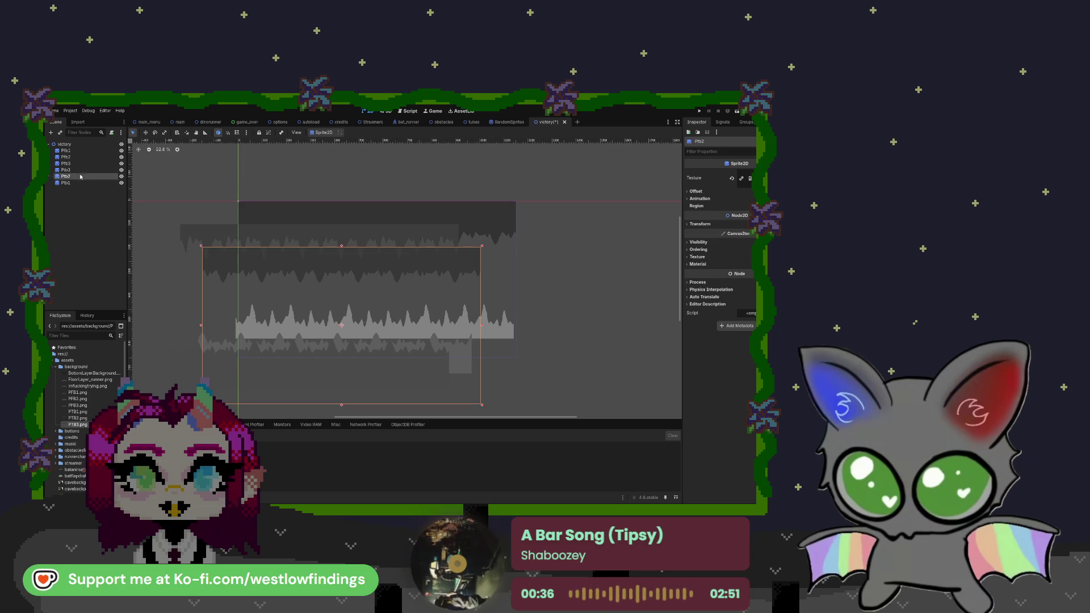
mouse_move(276, 251)
mouse_down()
mouse_move(255, 227)
mouse_move(292, 231)
mouse_move(327, 215)
mouse_up()
click(285, 234)
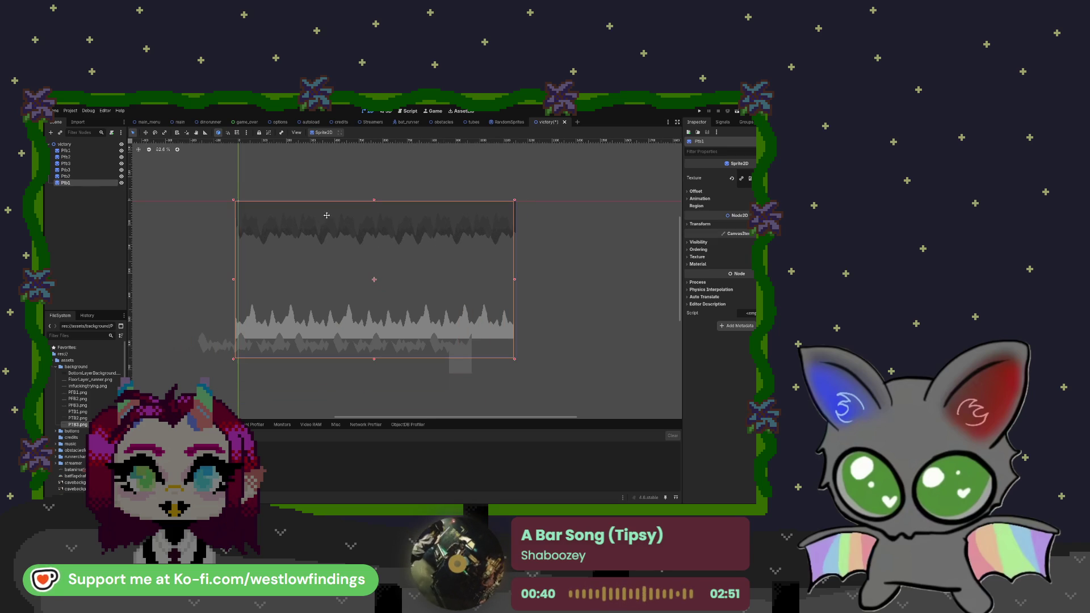
drag(85, 164, 86, 157)
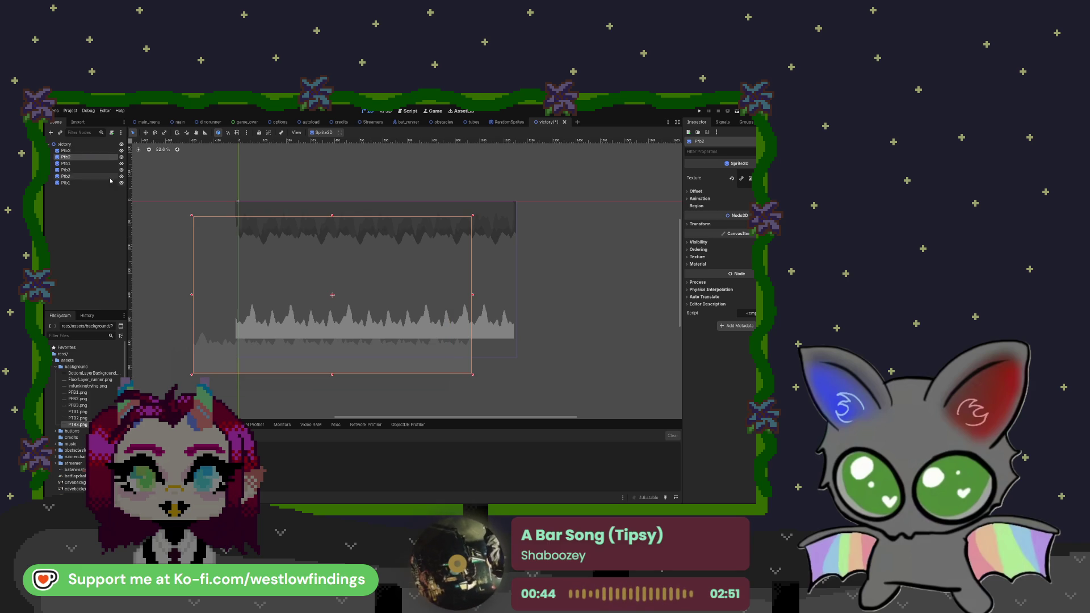
mouse_move(330, 362)
mouse_down()
mouse_move(372, 321)
mouse_move(362, 346)
mouse_move(365, 330)
mouse_move(427, 317)
mouse_move(426, 280)
mouse_move(431, 306)
mouse_up()
click(419, 330)
mouse_move(418, 330)
mouse_down()
mouse_move(417, 355)
mouse_move(390, 341)
mouse_up()
- Reset the Ptb3 layer's position to 0 in its Transform settings
click(390, 325)
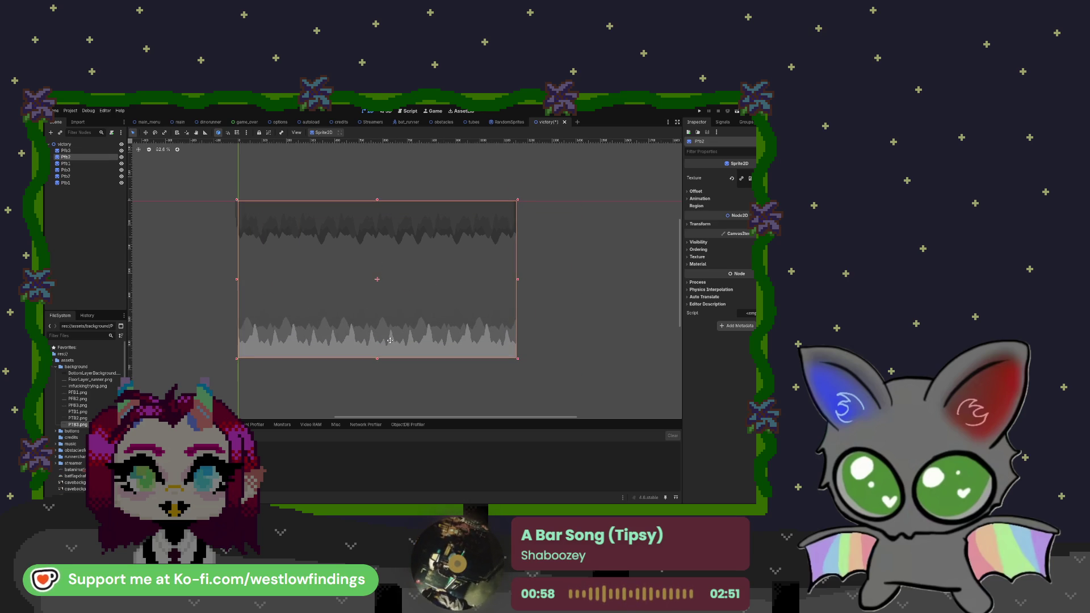
click(66, 150)
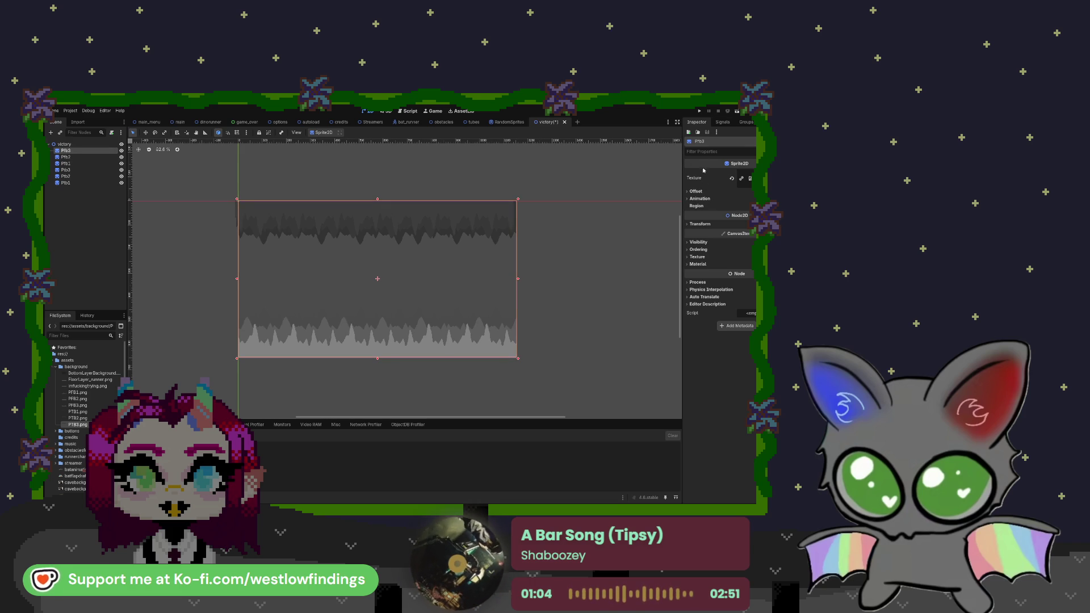
click(696, 225)
click(735, 239)
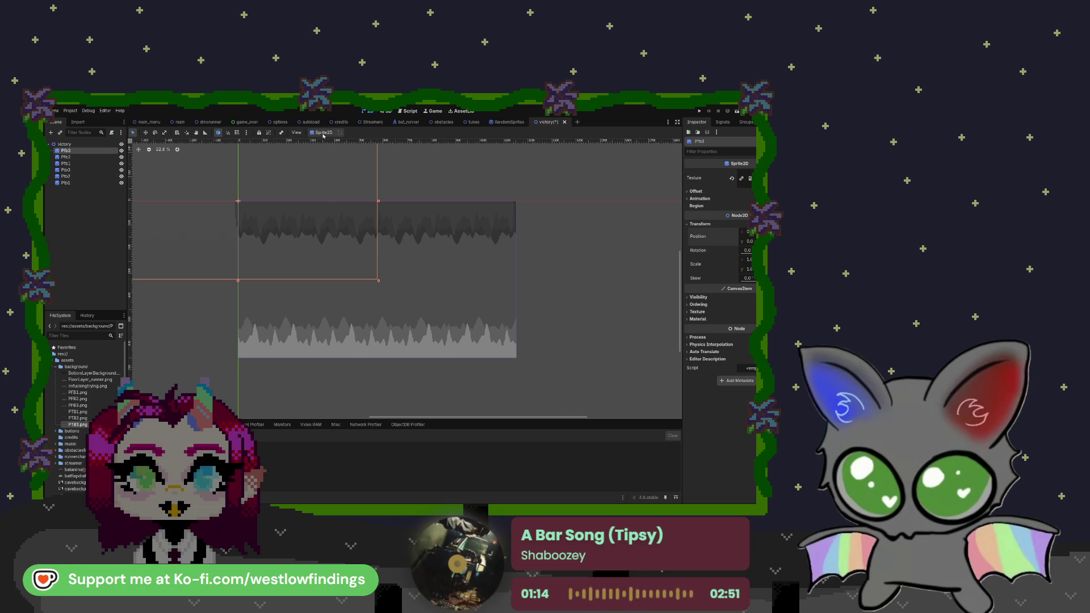
- Try moving the Pfb3 layer, cancel it, and reframe the view around the Pfb layers
key(w)
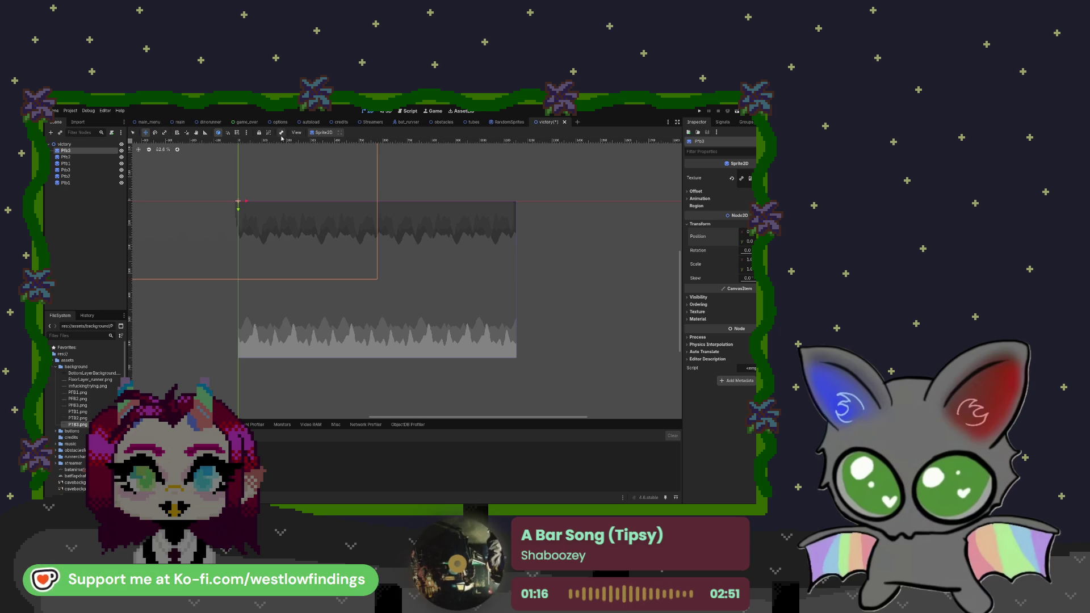
mouse_move(239, 208)
mouse_down()
mouse_move(242, 296)
mouse_move(240, 280)
mouse_move(406, 273)
mouse_move(379, 275)
mouse_up()
key(Escape)
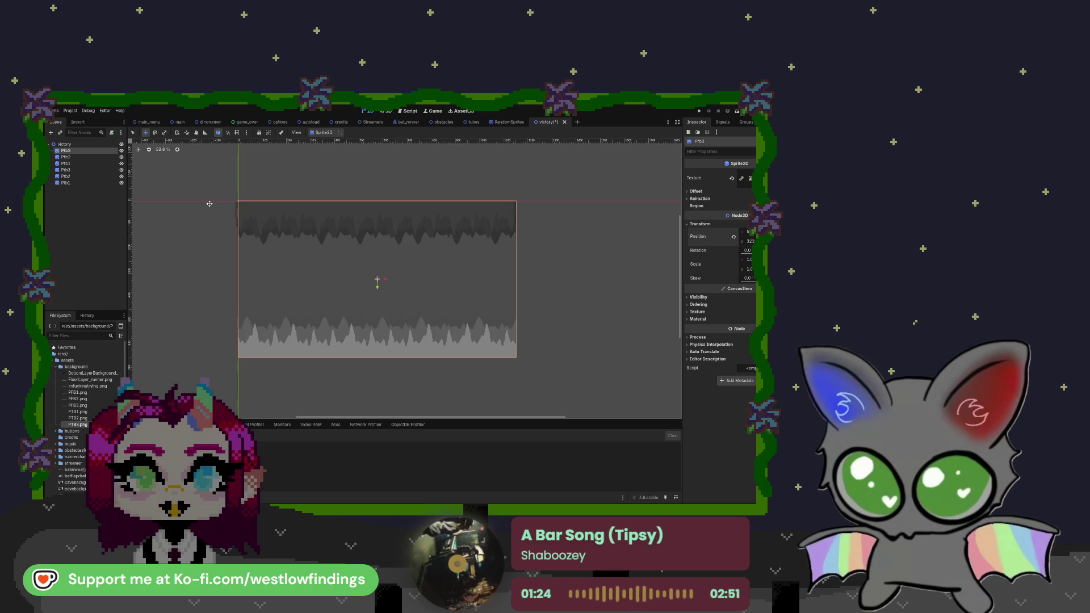
scroll(227, 204, up, 8)
drag(220, 196, 282, 302)
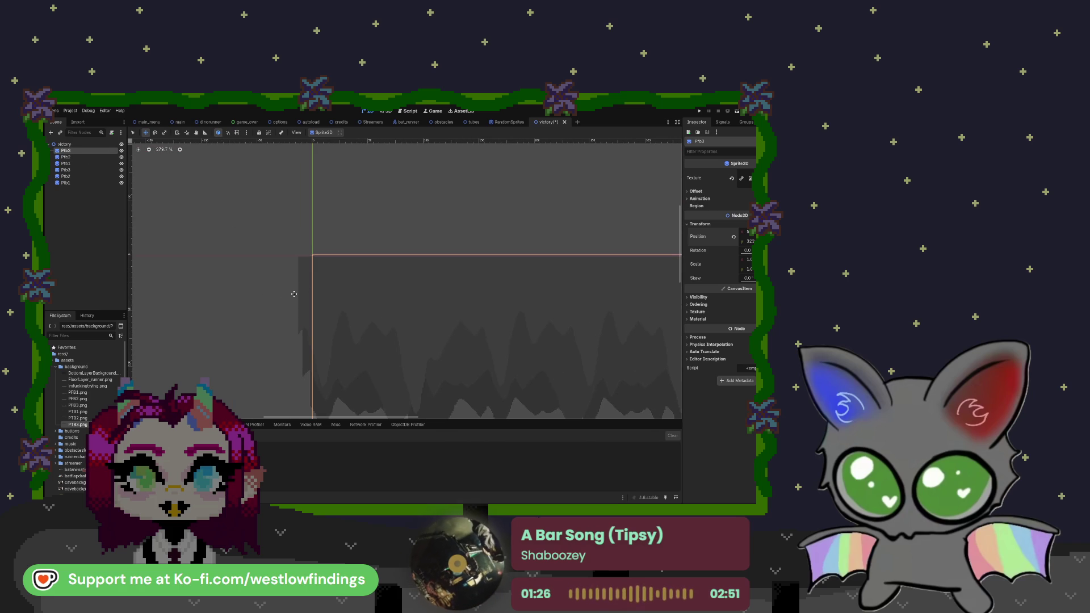
key(Down)
key(Down)
click(331, 269)
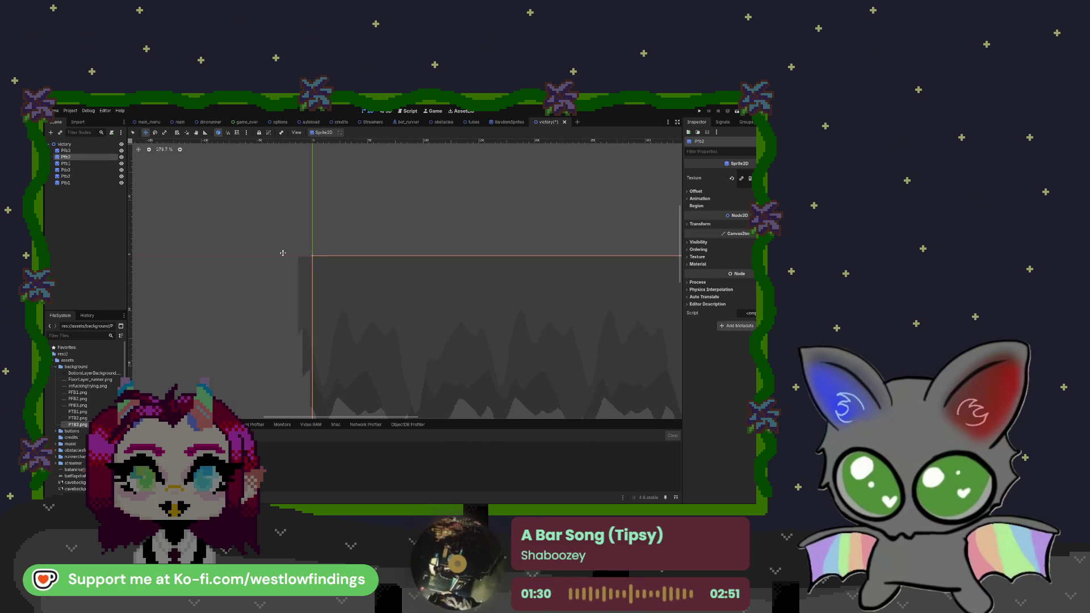
click(88, 165)
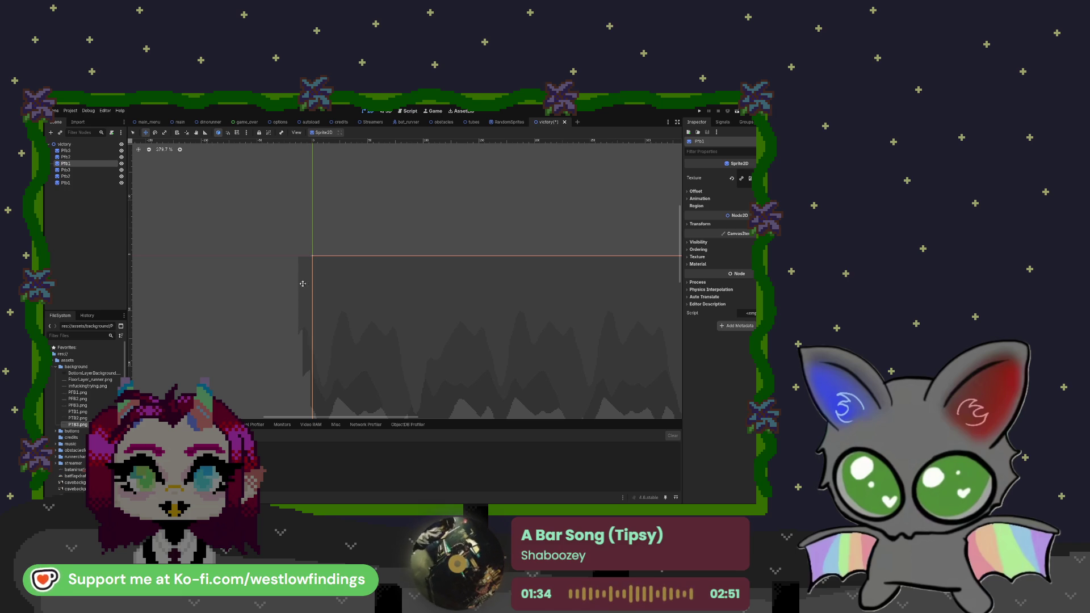
- Shift Ptb2 up and right to line up with Ptb1, then check all six layers together
click(71, 170)
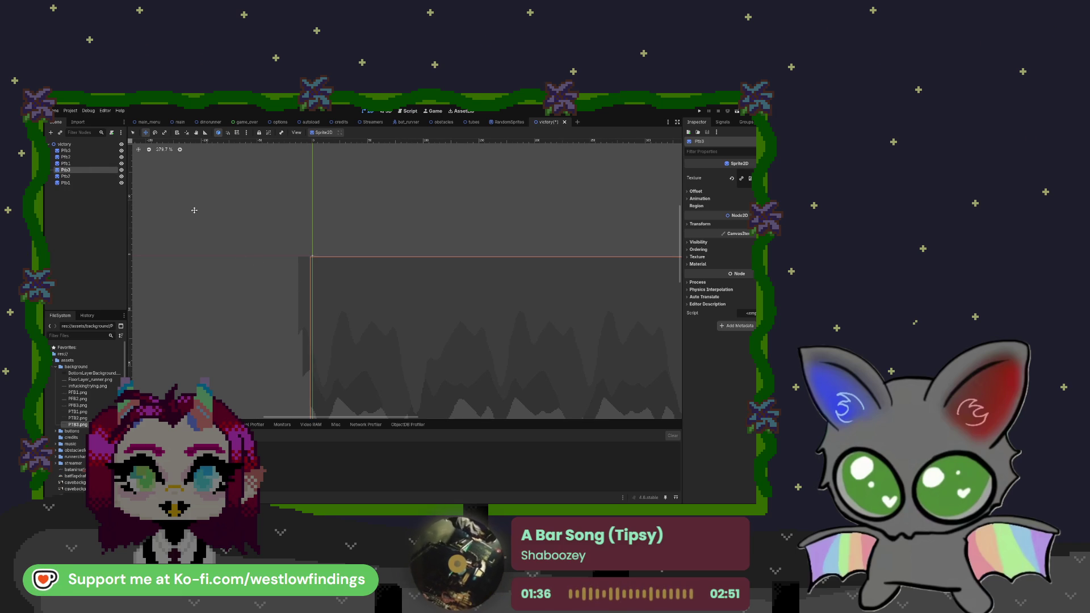
click(334, 288)
drag(335, 288, 351, 280)
click(66, 183)
scroll(352, 281, down, 6)
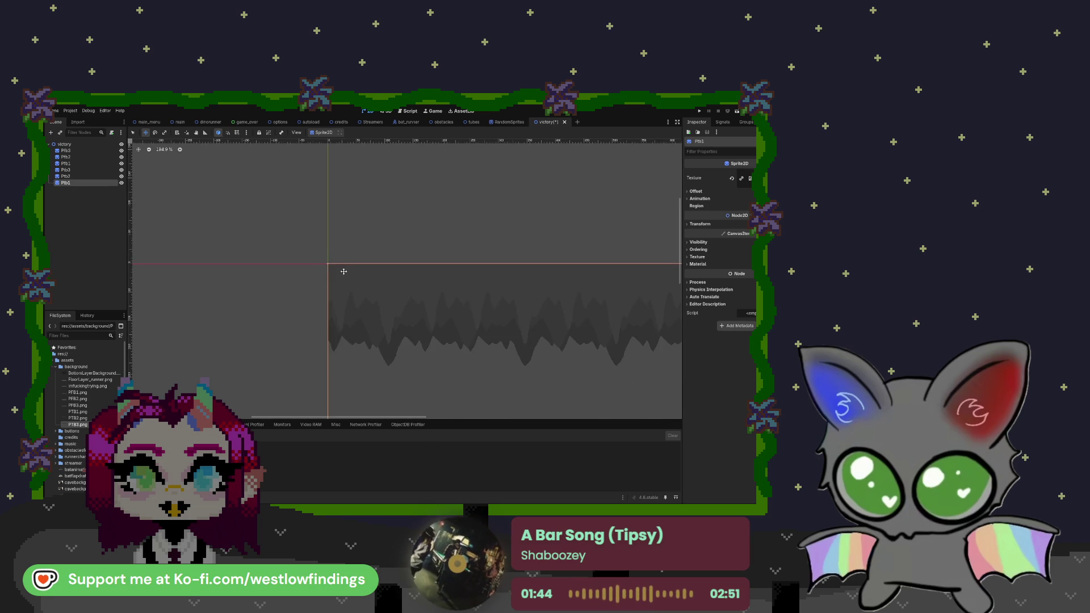
scroll(506, 299, up, 2)
click(66, 151)
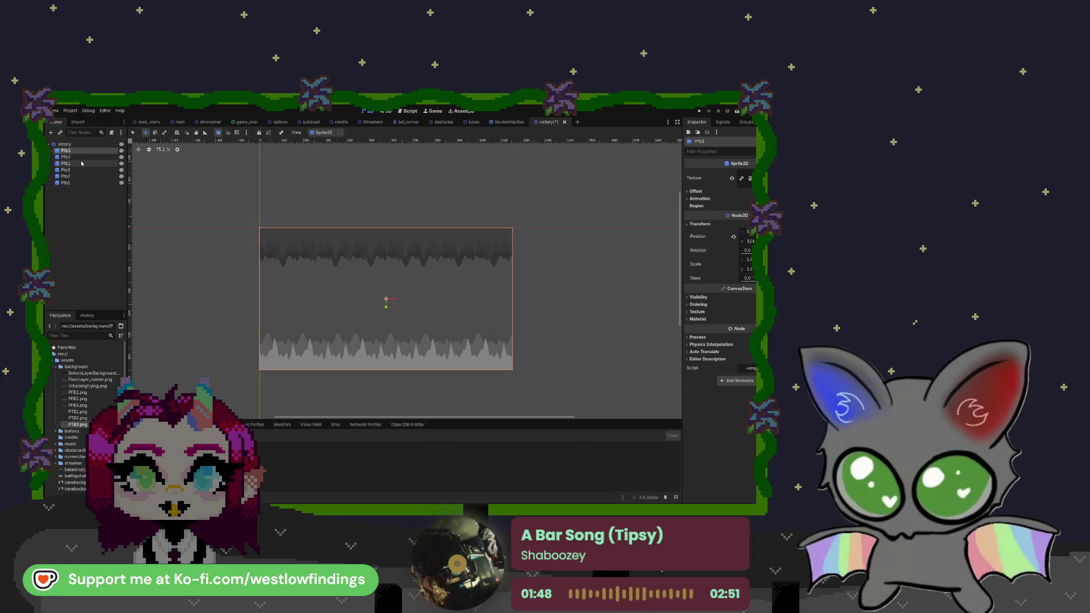
shift+click(87, 183)
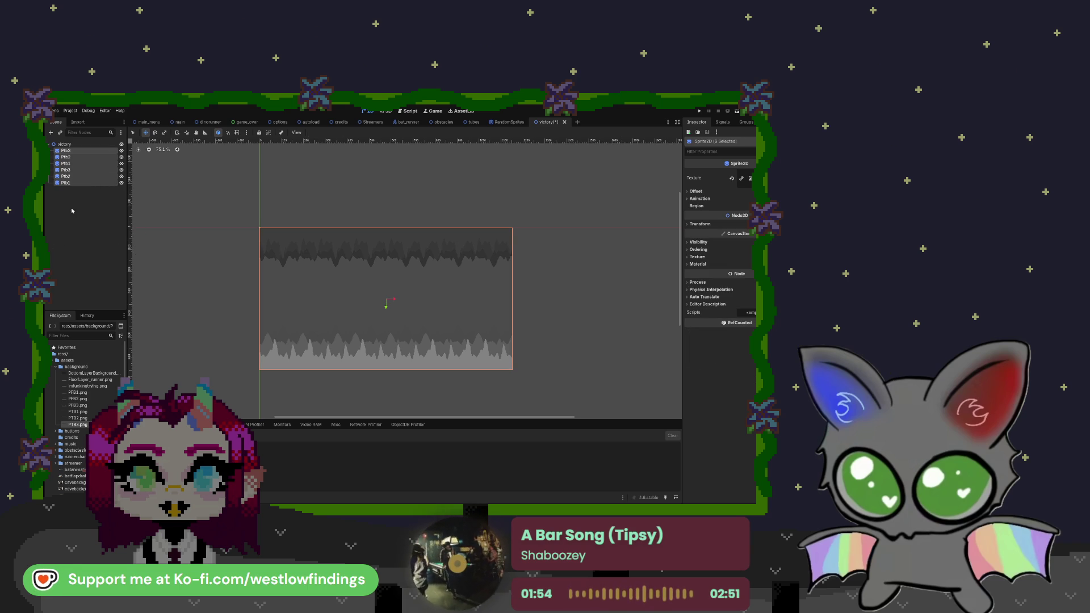
click(73, 147)
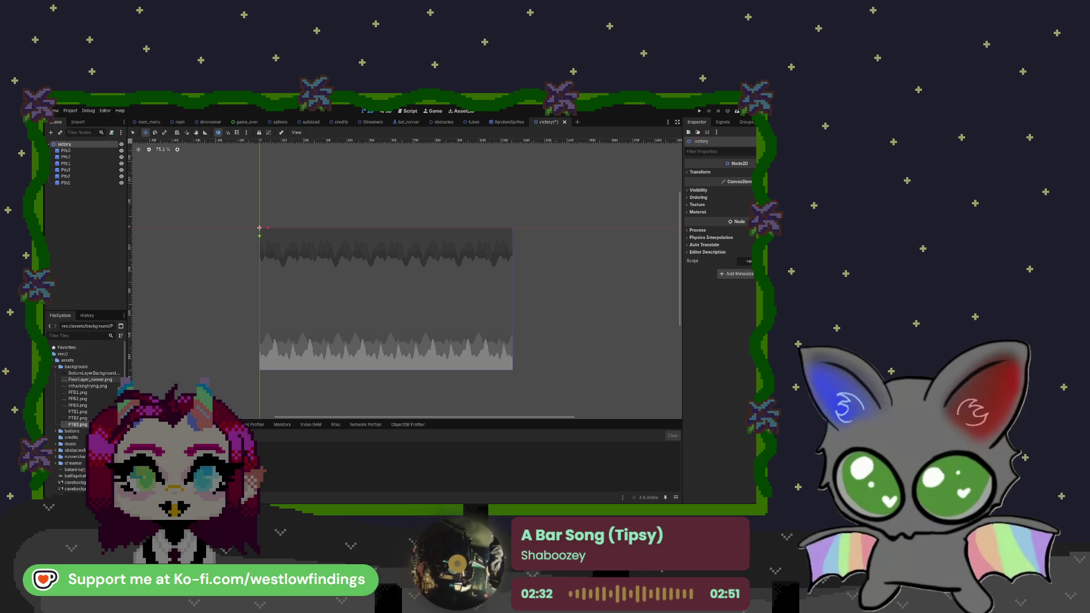
- Drop victory_bat into the scene, scale it to 0.75 and move it down into the cave
click(78, 405)
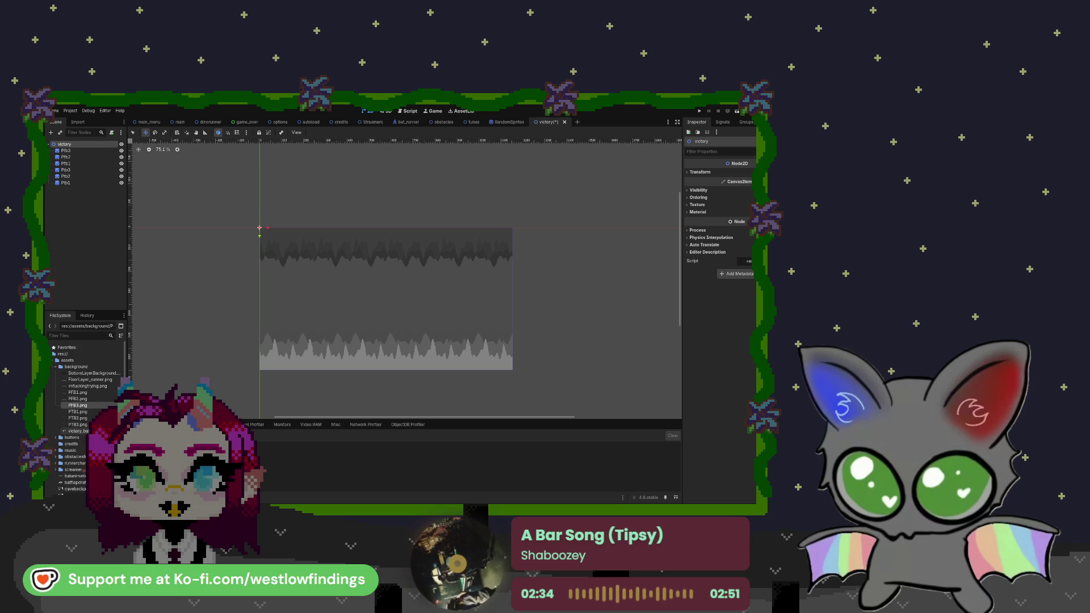
mouse_move(78, 433)
mouse_down()
mouse_move(276, 372)
mouse_move(376, 295)
mouse_up()
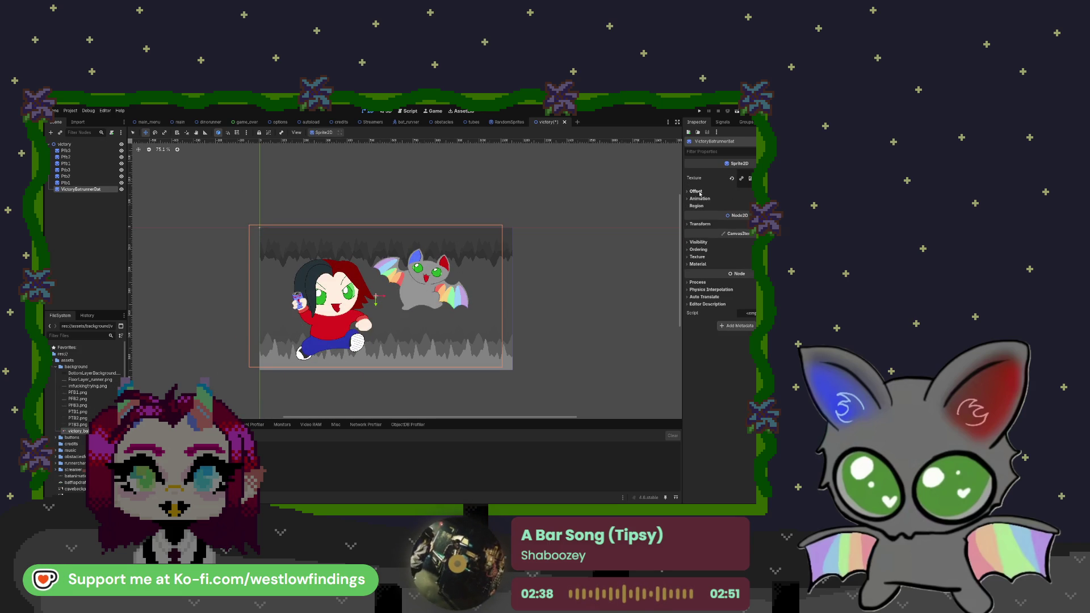
click(704, 225)
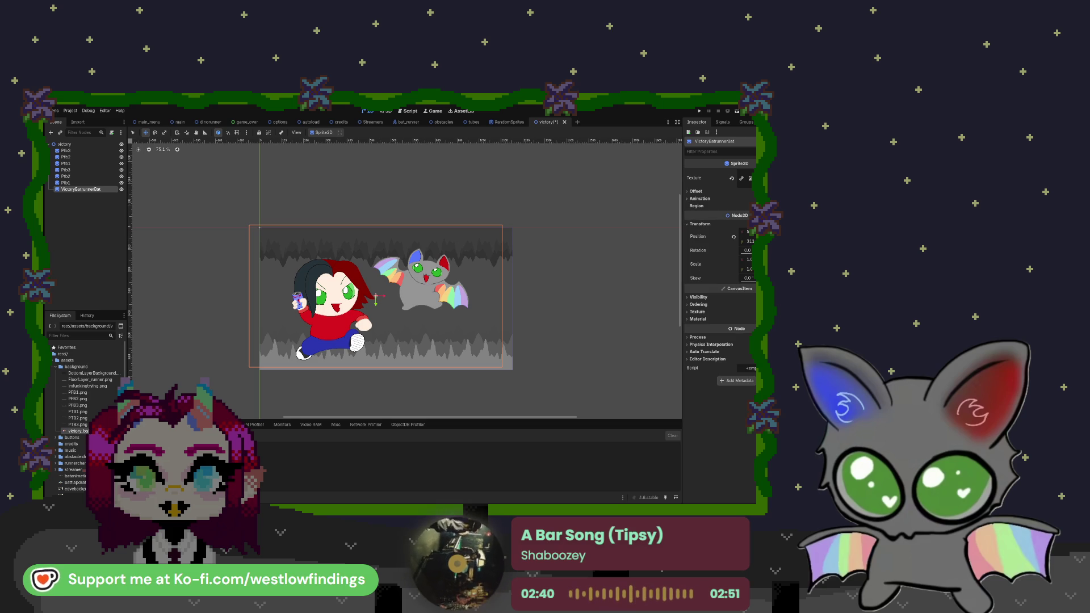
click(748, 260)
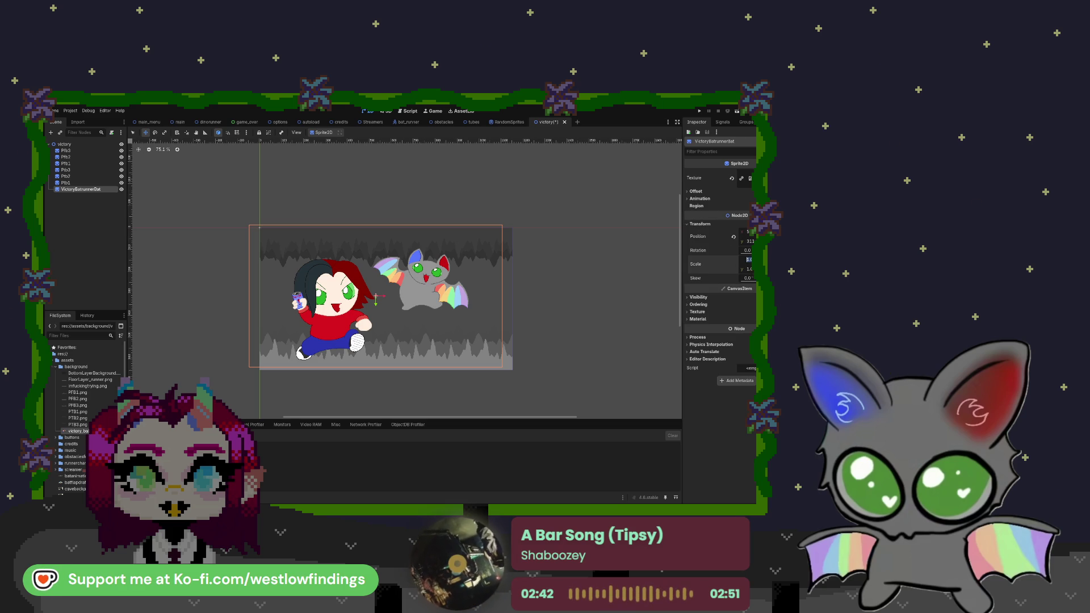
text(0.75)
key(Return)
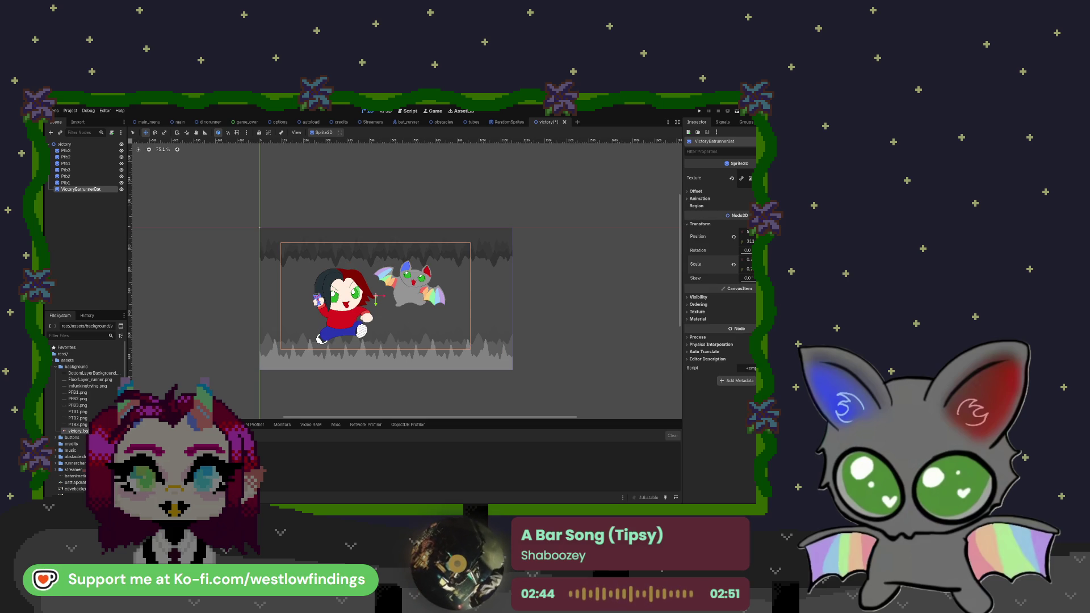
drag(429, 290, 403, 306)
scroll(318, 336, up, 3)
scroll(318, 335, down, 1)
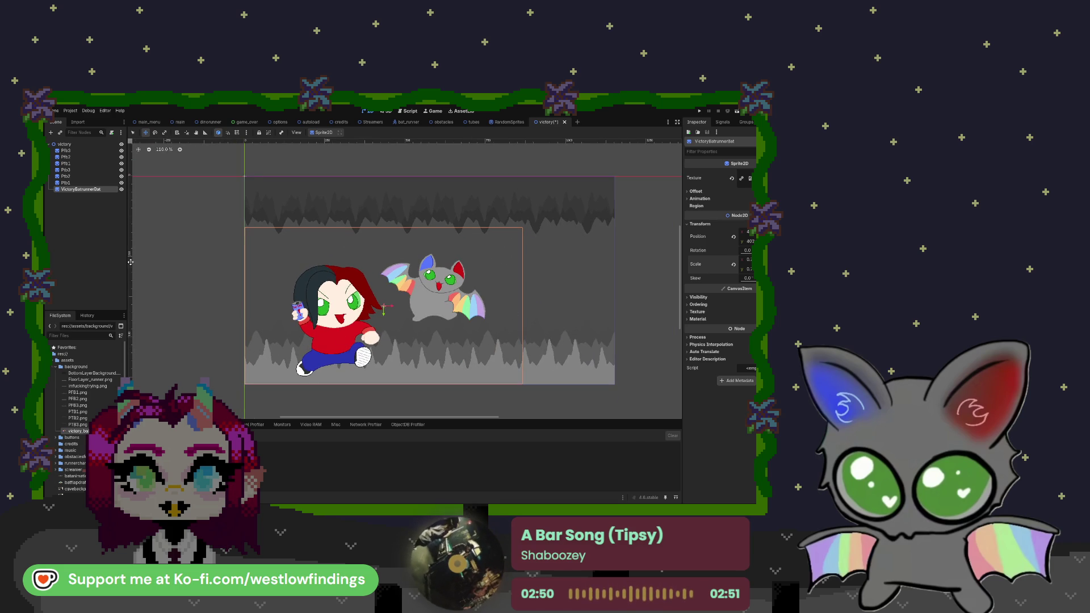
click(92, 146)
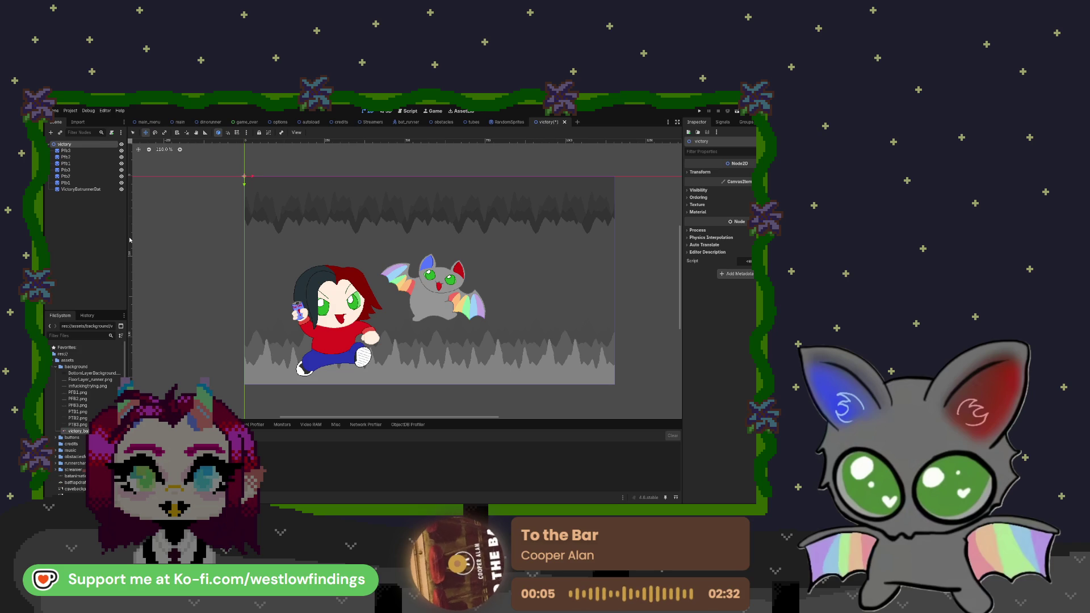
- Add a Label node with the text 'Congrats! You win'
key(Return)
click(721, 193)
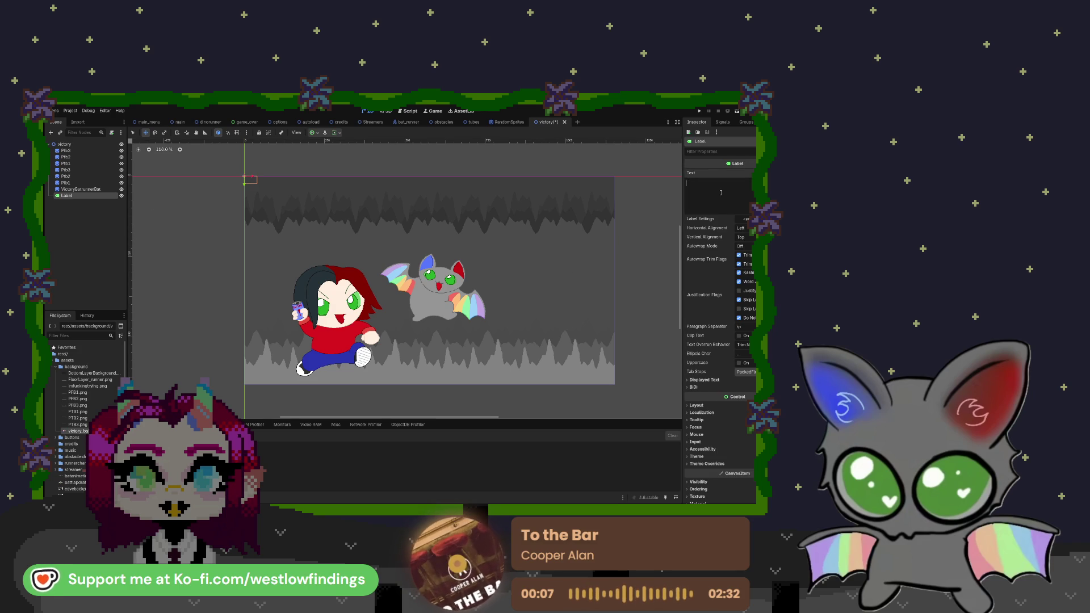
text(C)
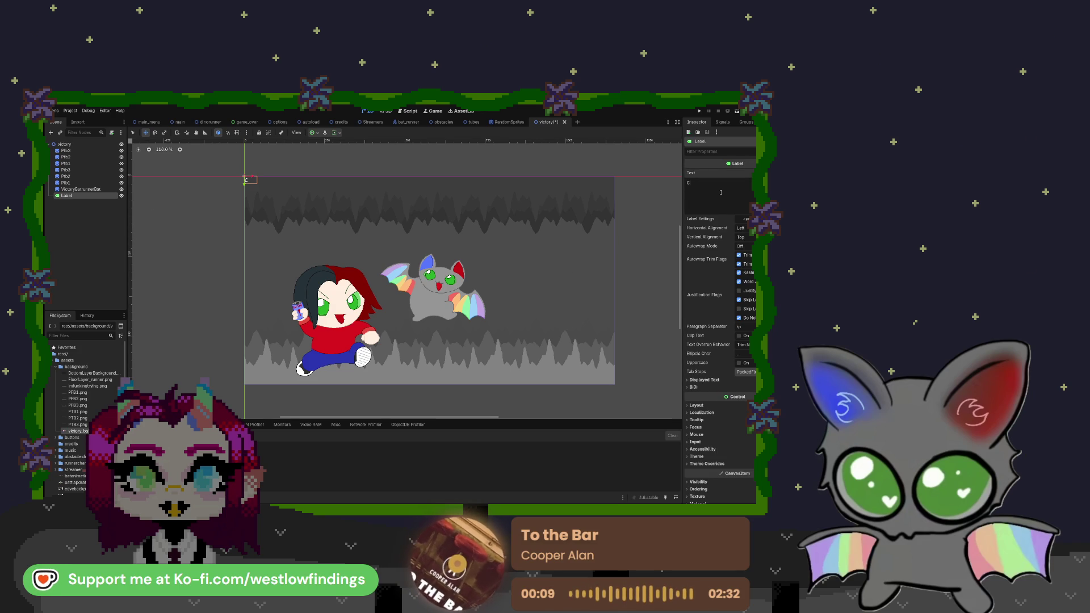
text(ongrats! You w)
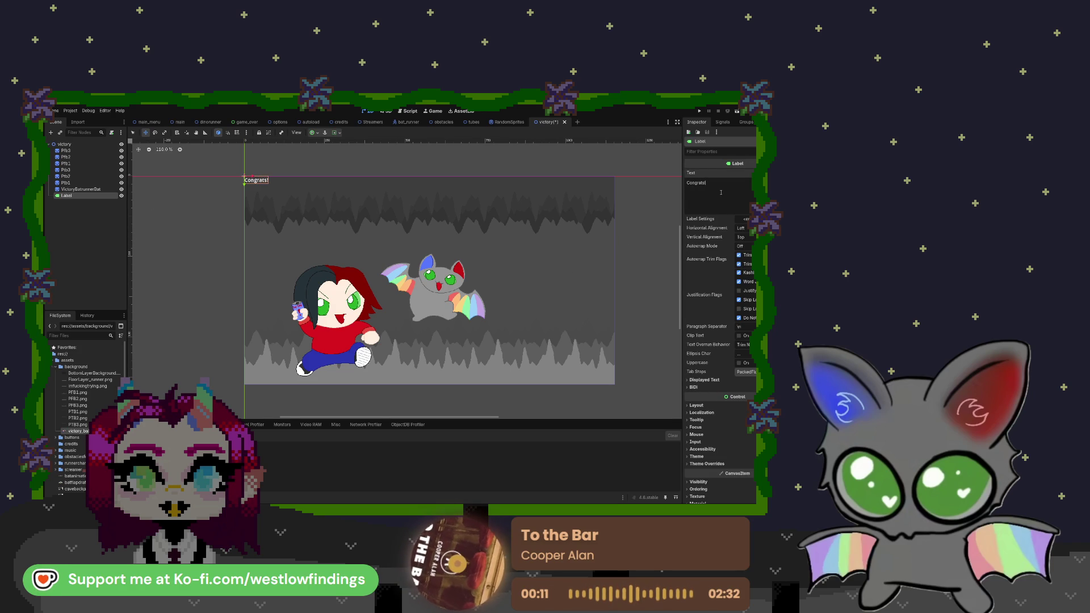
text(in!)
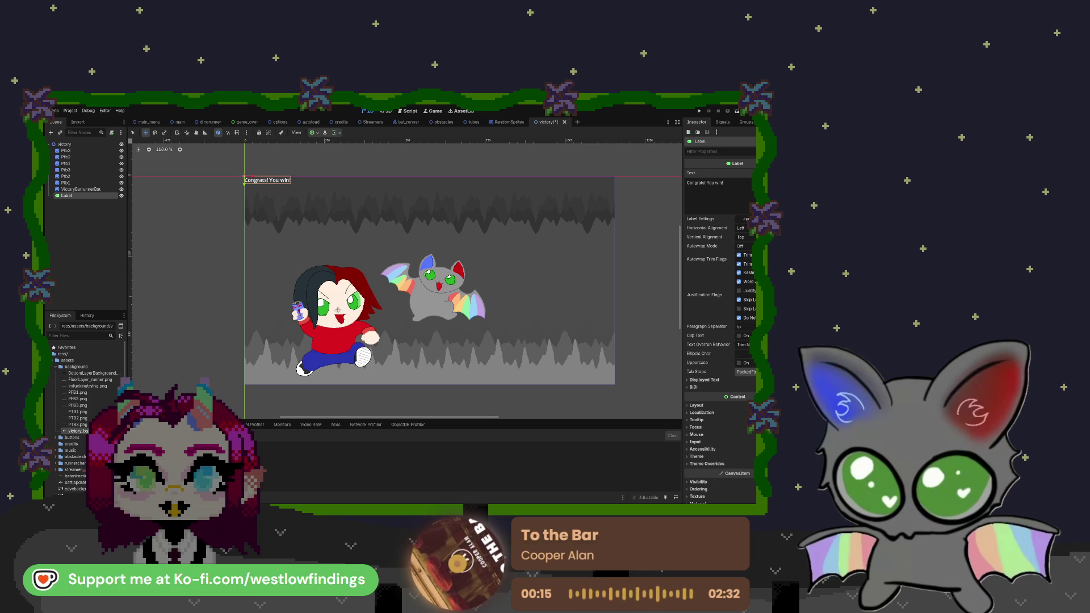
- Give the title new LabelSettings with the pixel font, red colour and size 72, and lower it slightly
click(745, 218)
click(755, 239)
click(745, 220)
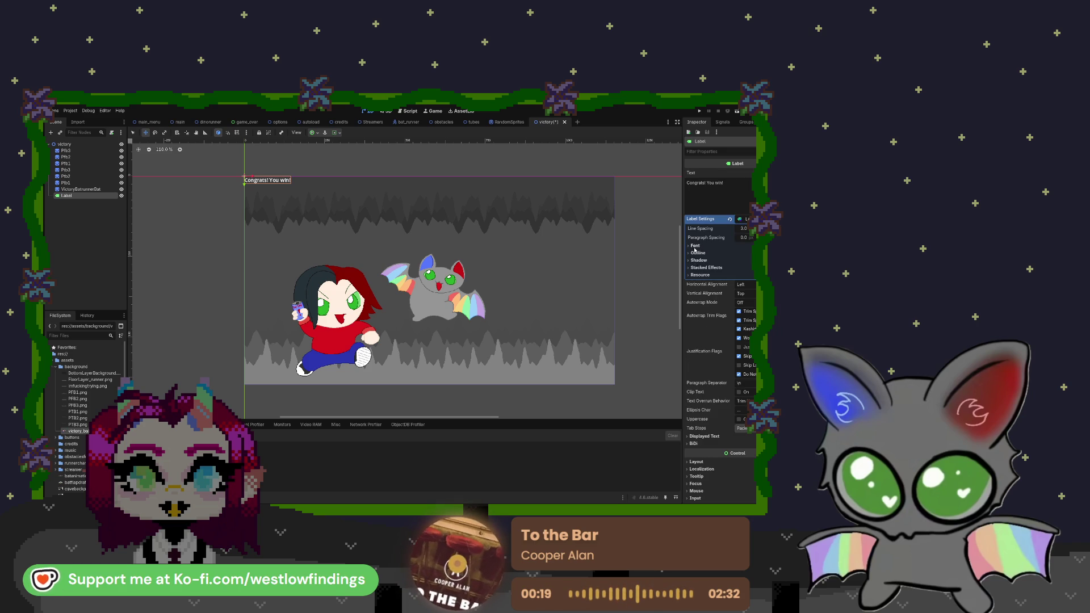
scroll(80, 443, down, 5)
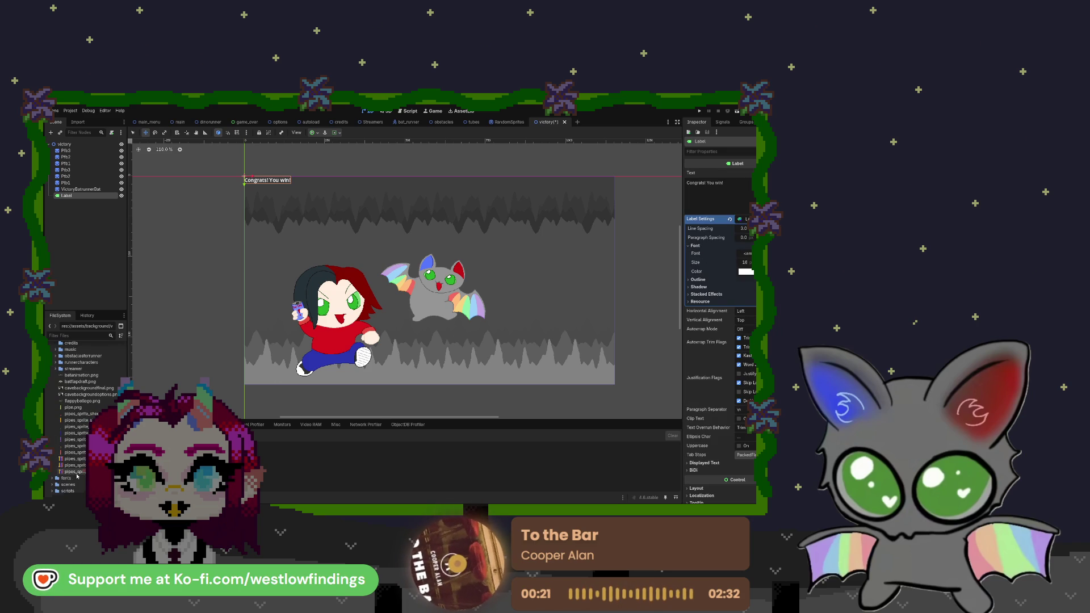
double_click(57, 481)
mouse_move(73, 485)
mouse_down()
mouse_move(483, 408)
mouse_move(699, 254)
mouse_up()
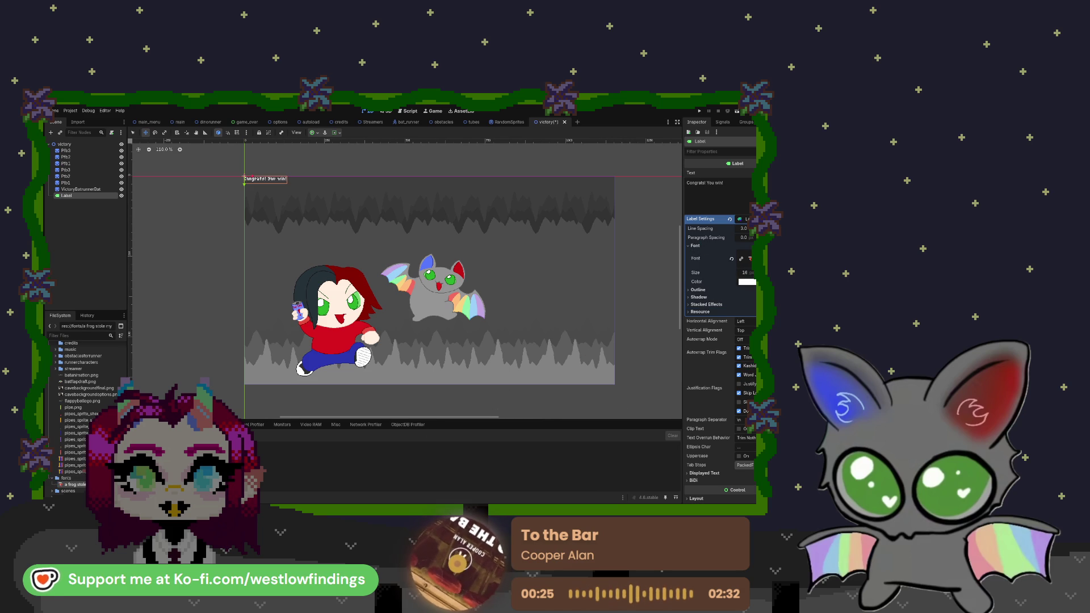
click(747, 281)
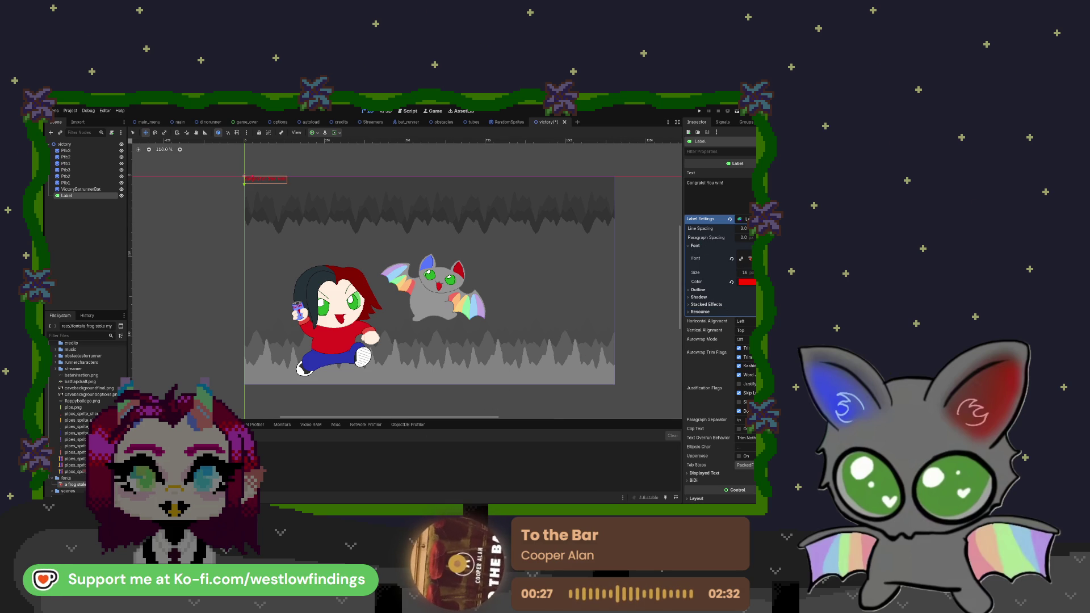
drag(747, 273, 780, 273)
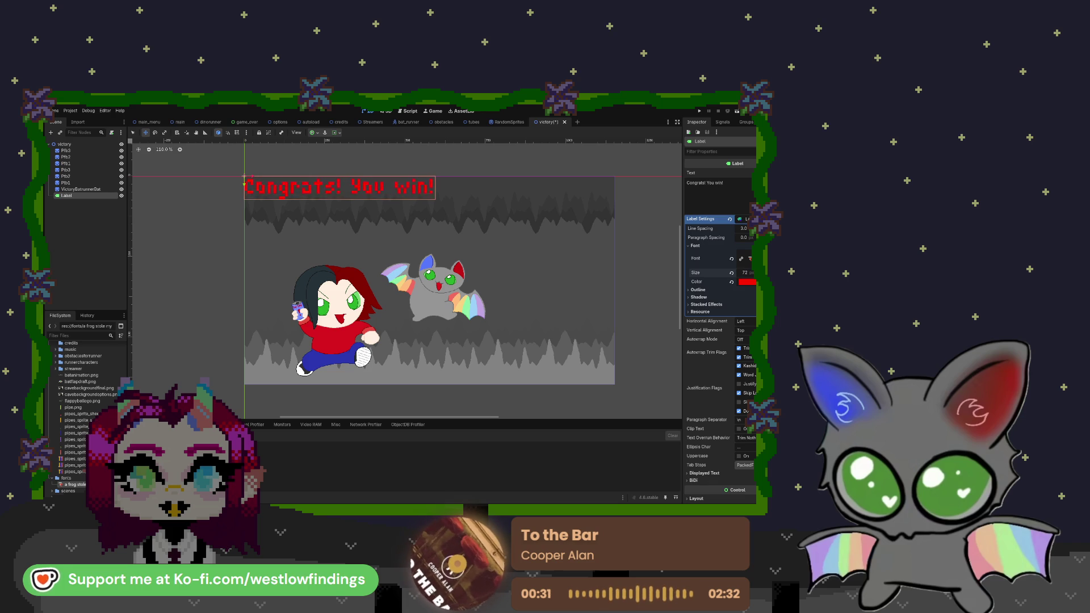
mouse_move(244, 187)
mouse_down()
mouse_move(245, 206)
mouse_move(335, 201)
mouse_up()
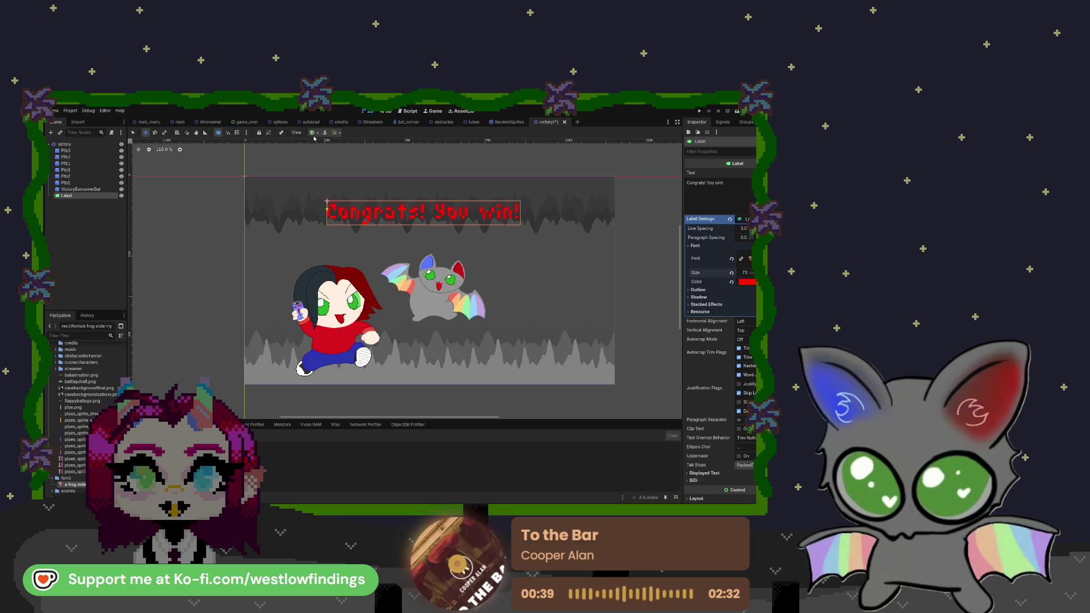
- Undo the last two title edits, add an Area2D beside the label, and place the title top centre
key(ctrl+z)
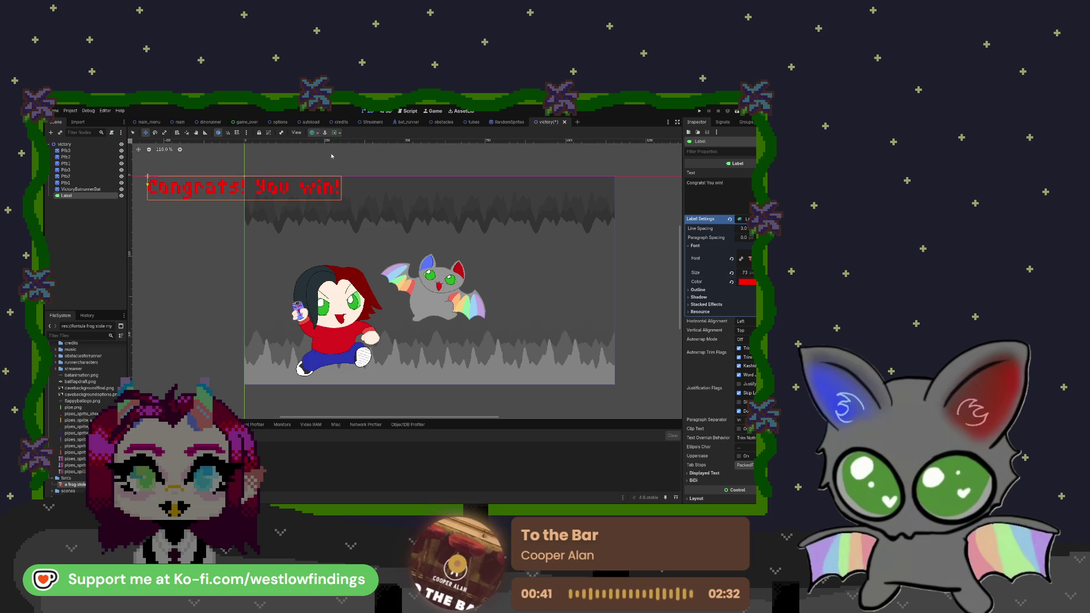
key(ctrl+z)
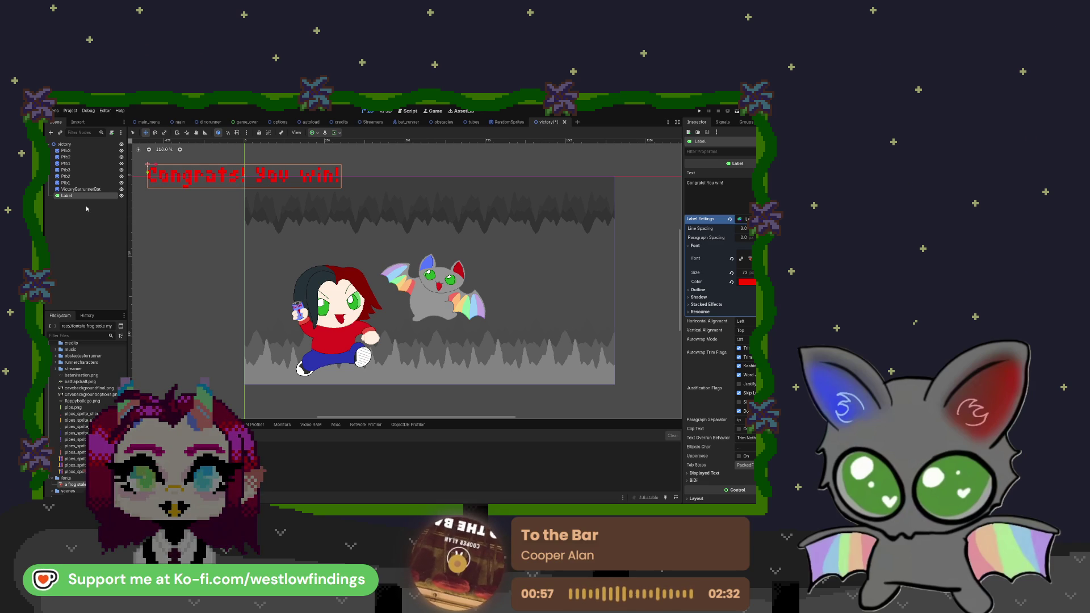
key(ctrl+v)
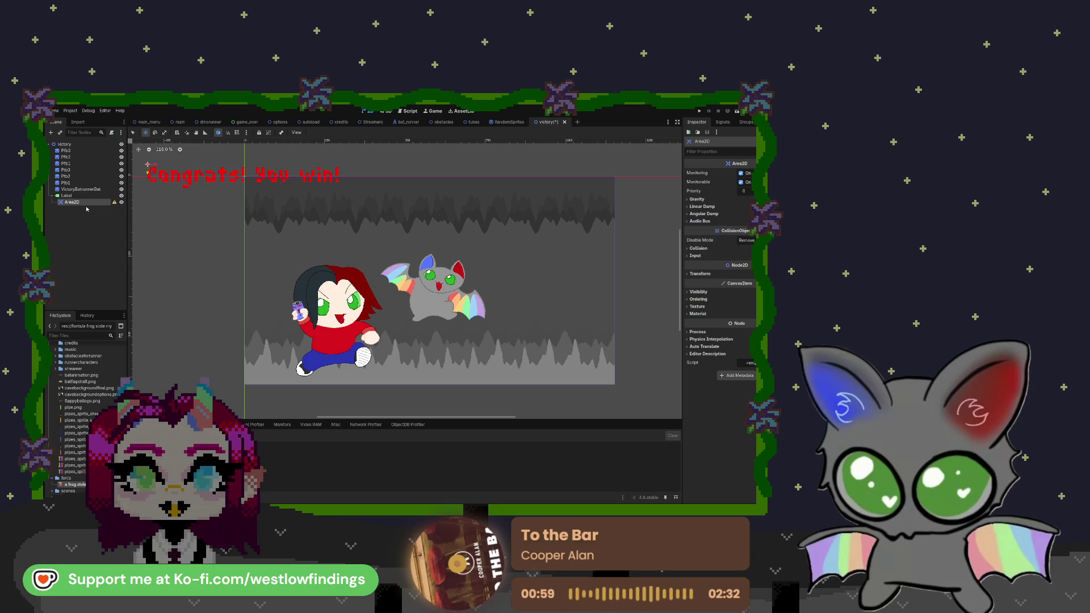
mouse_move(72, 202)
mouse_down()
mouse_move(94, 196)
mouse_move(73, 196)
mouse_up()
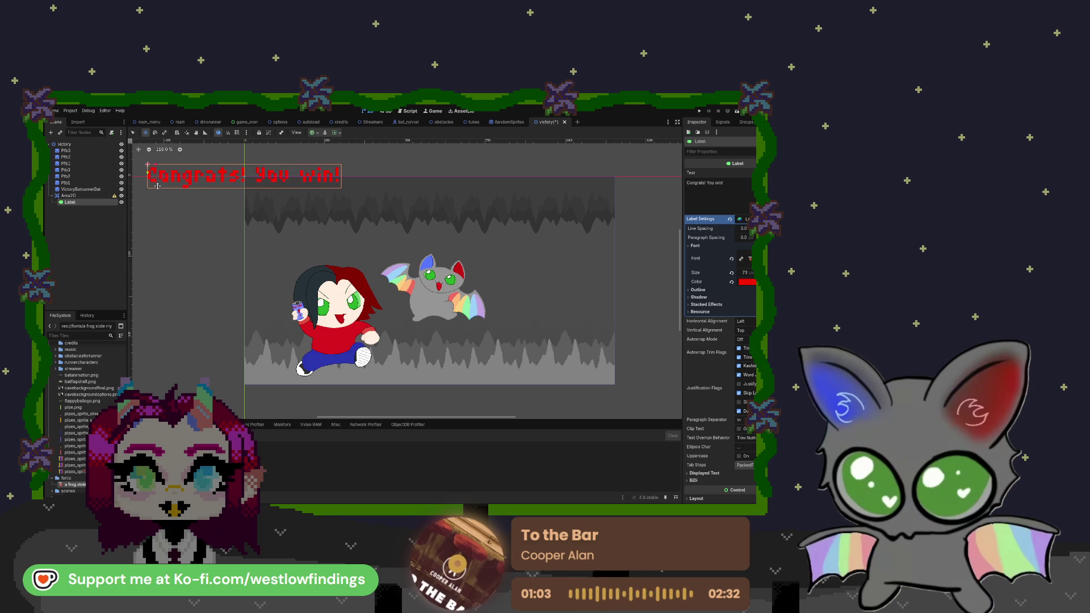
click(97, 198)
scroll(272, 189, down, 3)
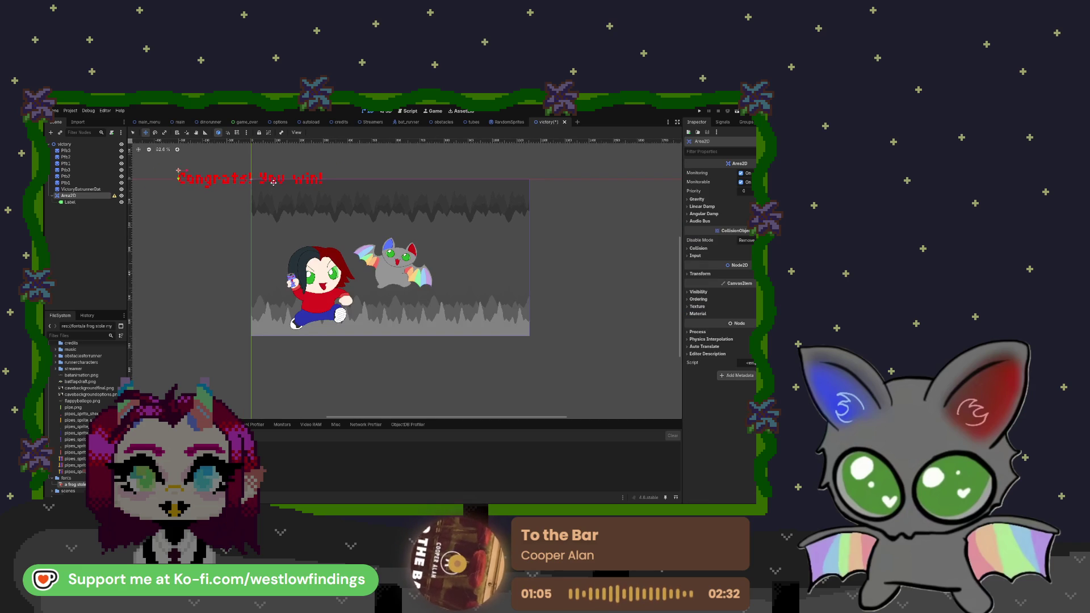
key(q)
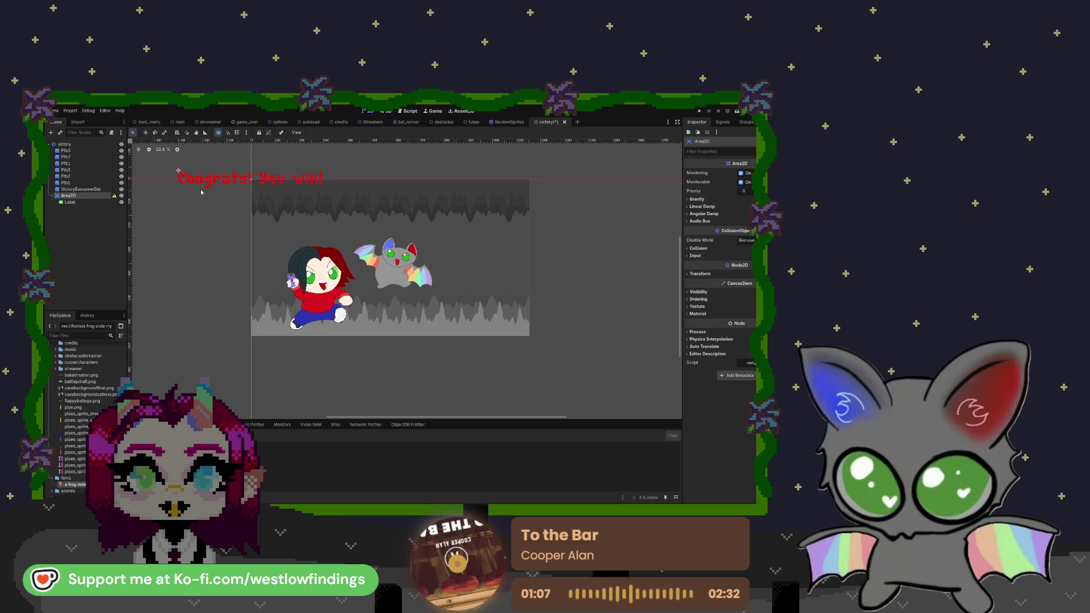
drag(211, 179, 293, 214)
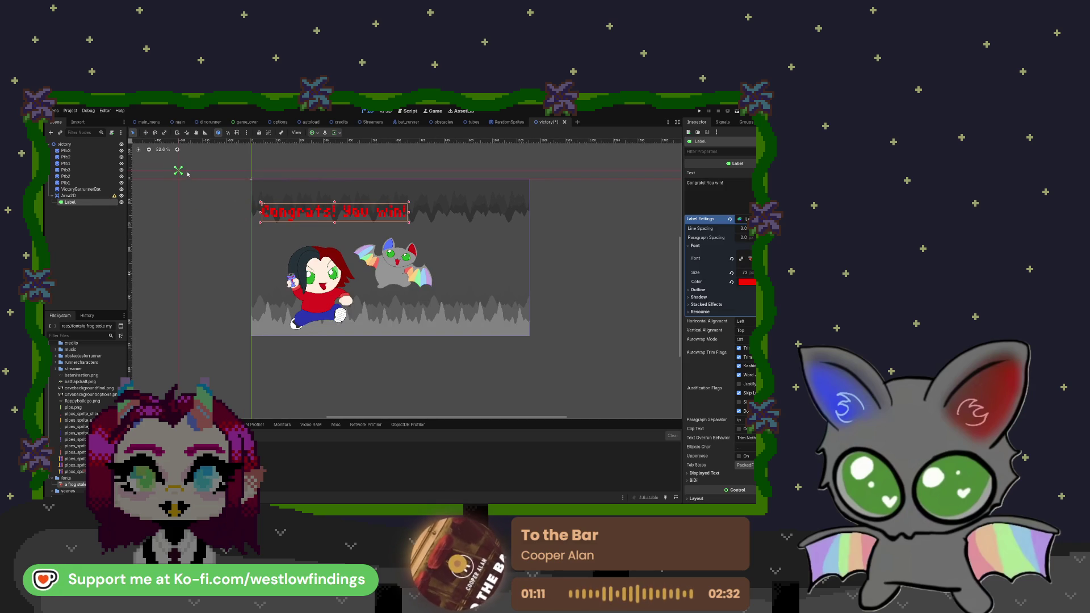
- Shrink the title with the Scale tool, retrying and undoing the size changes
scroll(172, 170, up, 1)
scroll(172, 170, up, 7)
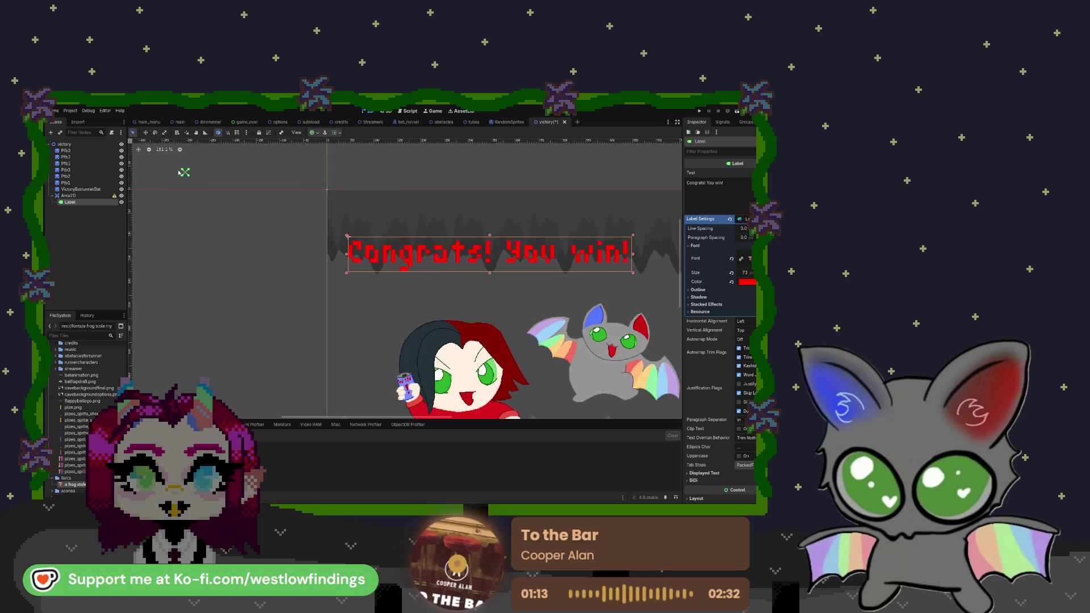
key(s)
drag(186, 176, 216, 196)
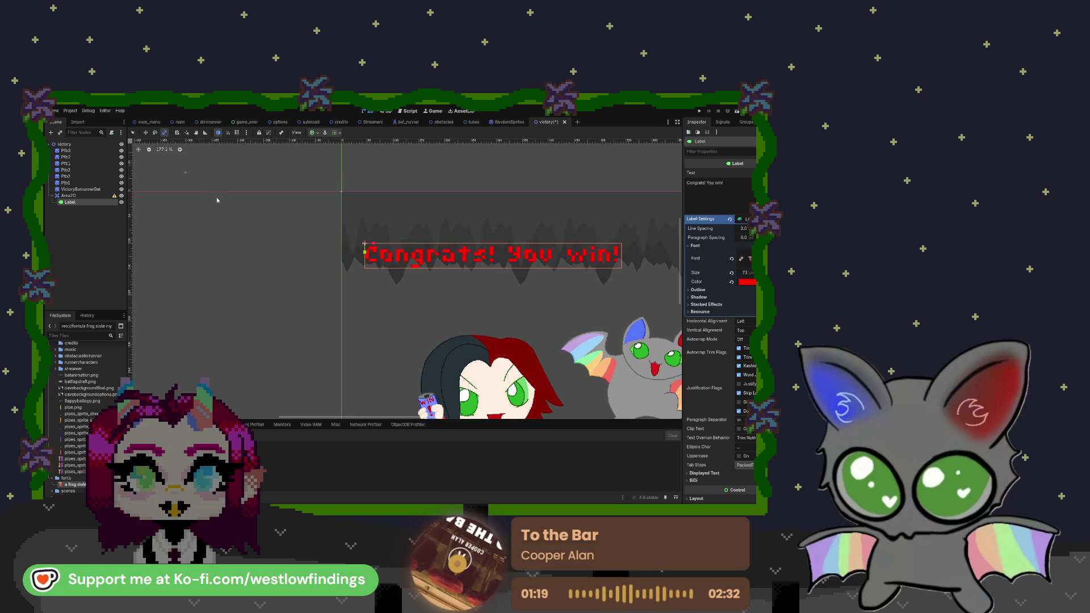
key(ctrl+z)
click(102, 195)
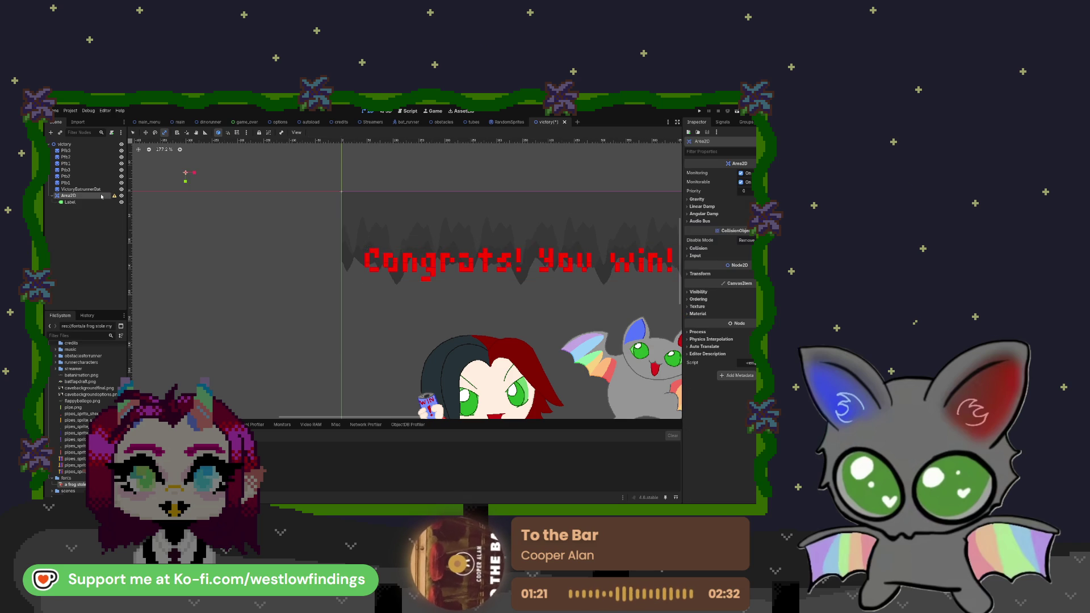
mouse_move(187, 180)
mouse_down()
mouse_move(189, 198)
mouse_move(192, 189)
mouse_up()
scroll(193, 189, down, 3)
scroll(192, 189, down, 4)
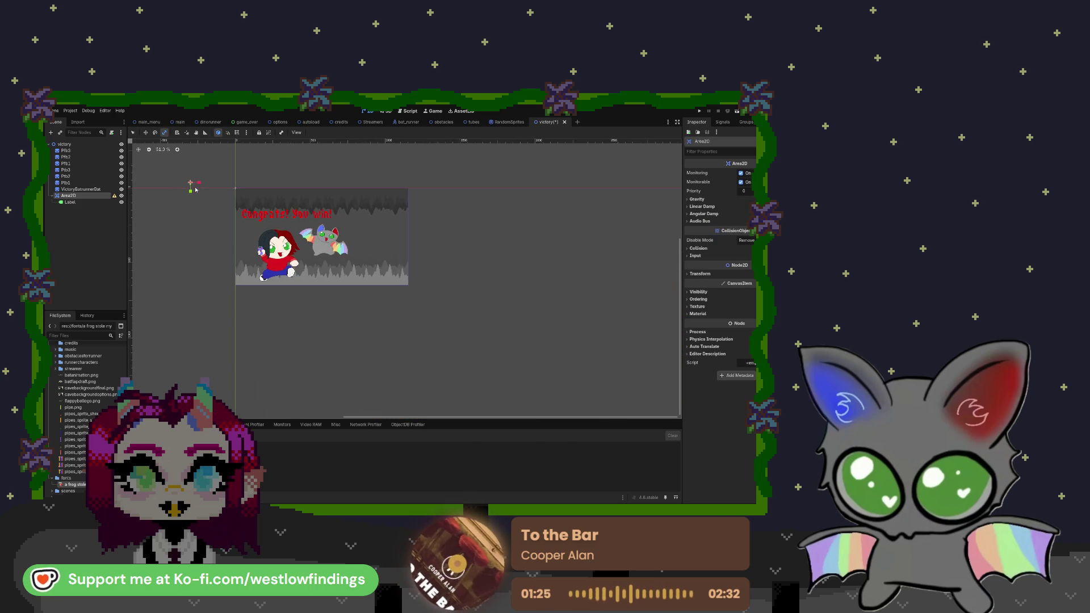
key(ctrl+z)
key(ctrl+z)
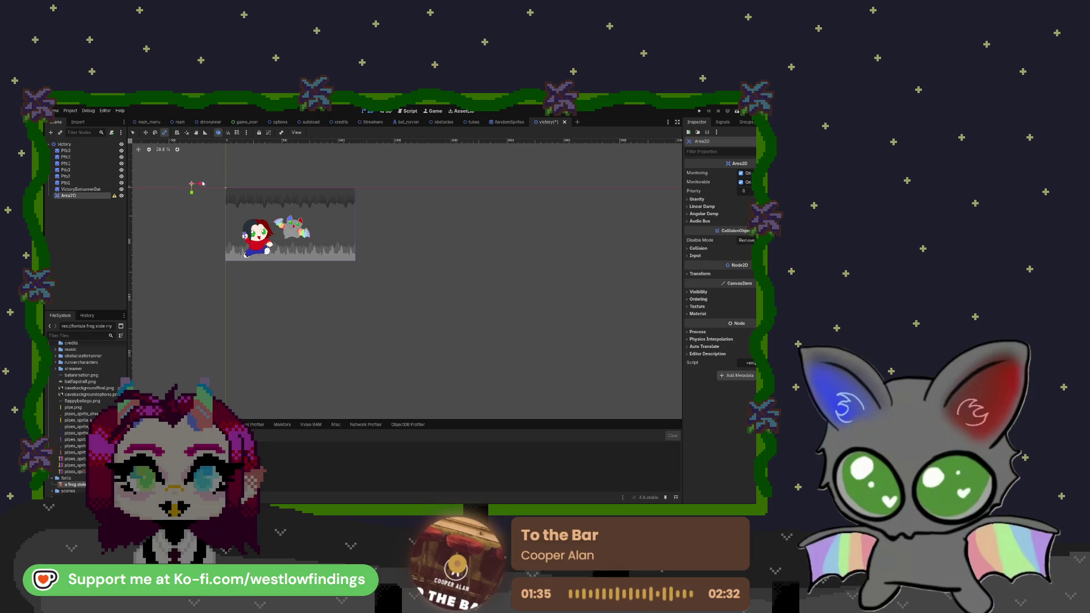
- Reset the Area2D's position to 0, 0 after nudging it, then delete the Area2D node
drag(211, 185, 226, 186)
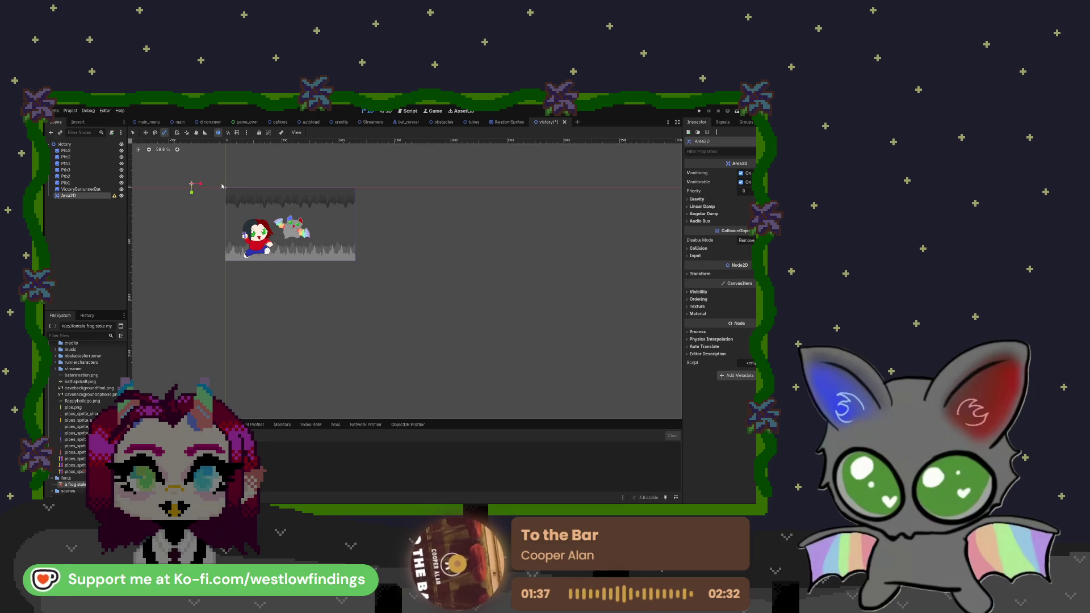
key(w)
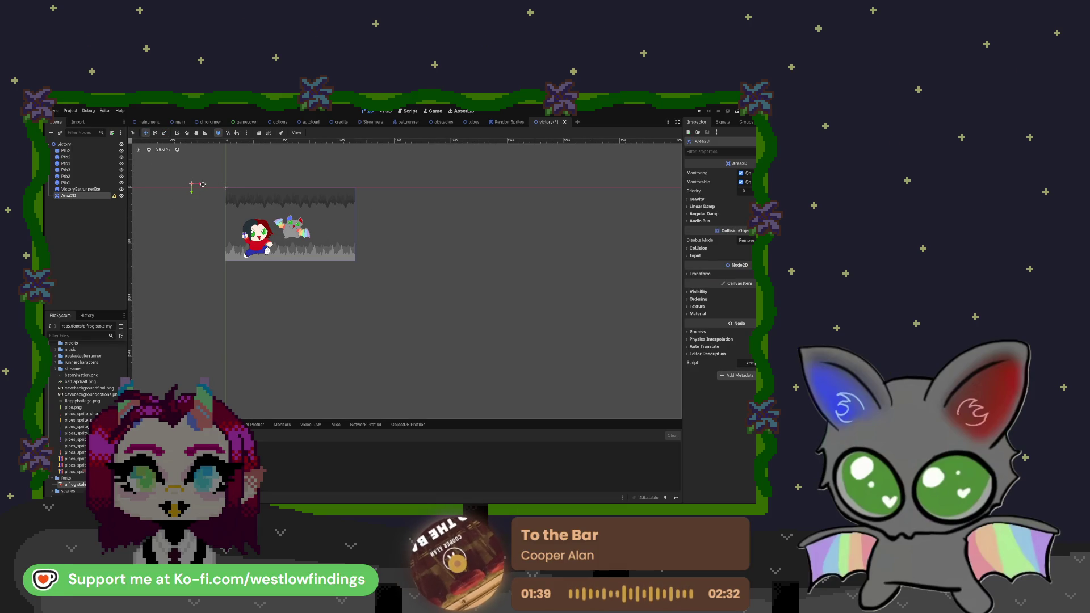
drag(250, 187, 234, 188)
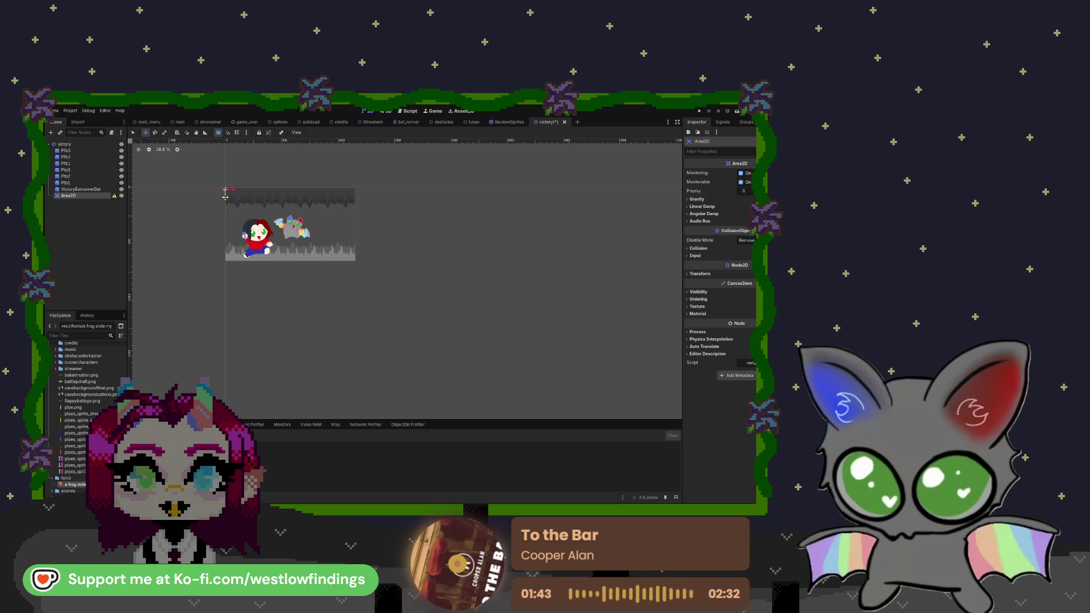
scroll(236, 191, up, 2)
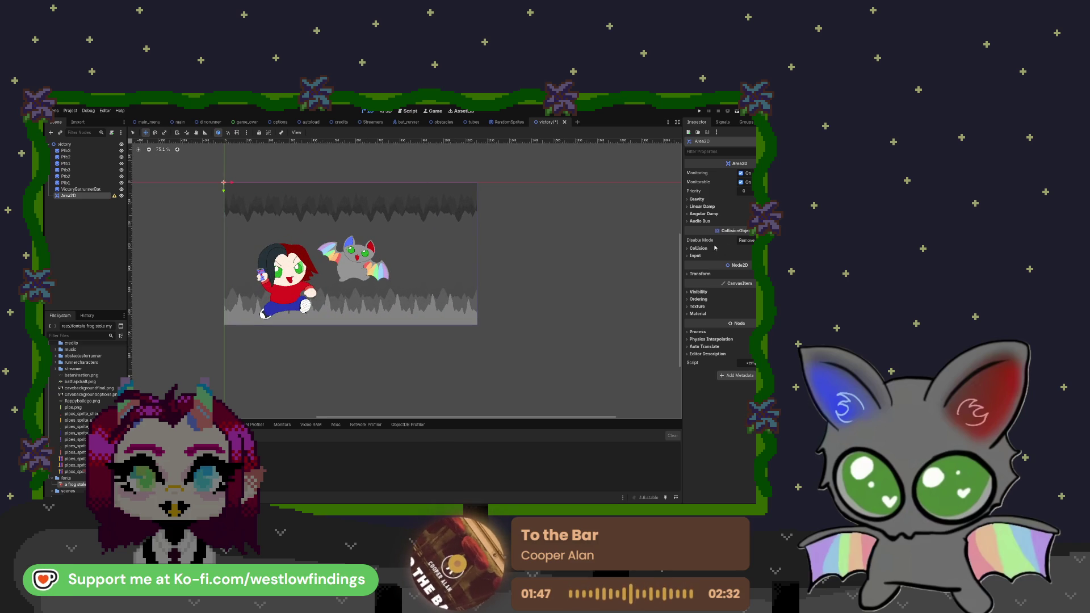
click(700, 274)
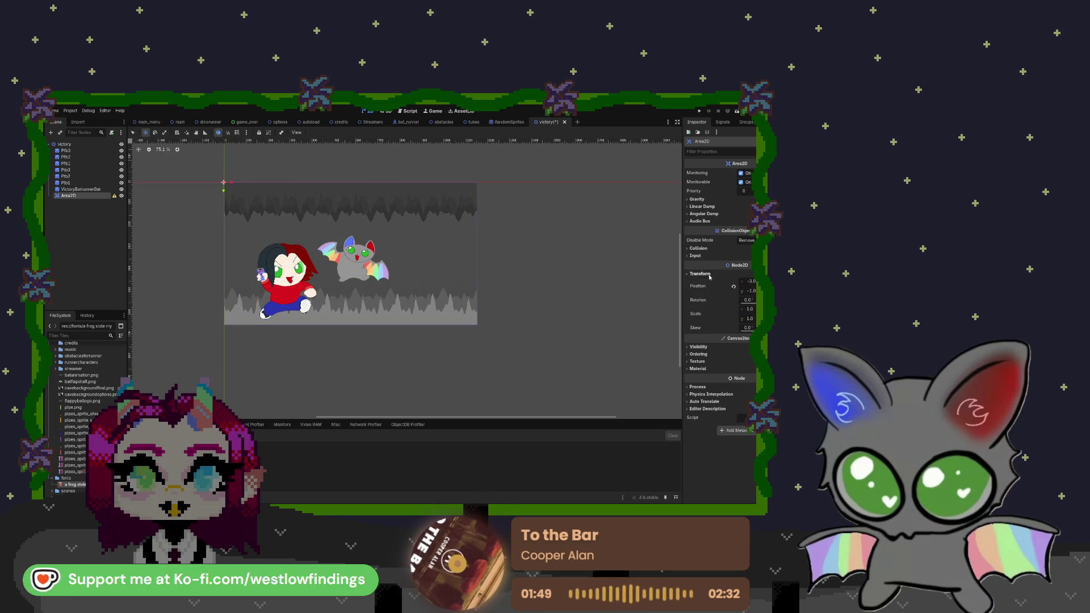
click(734, 286)
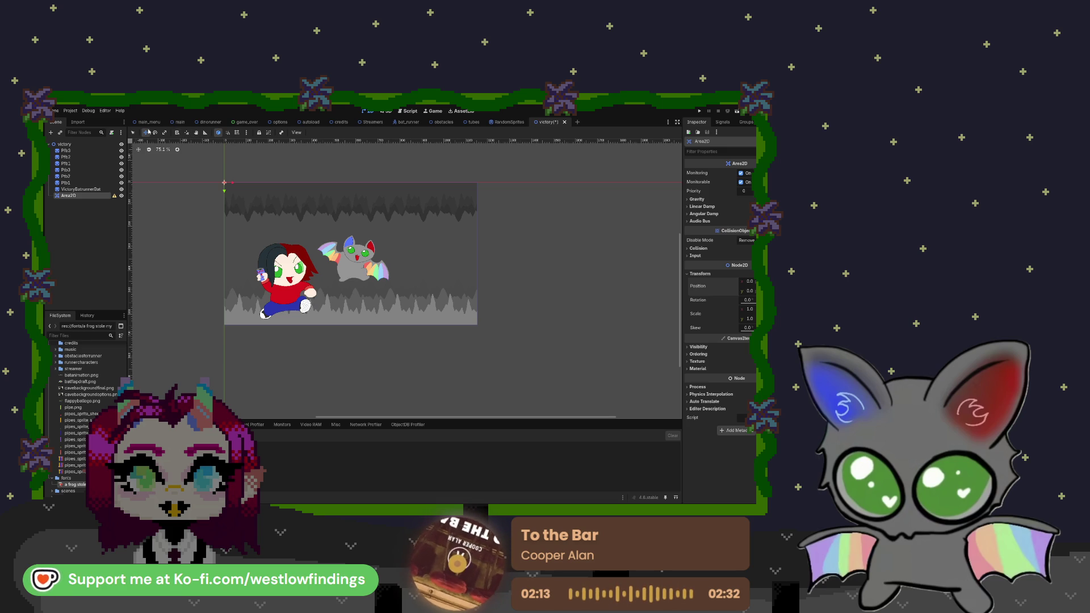
click(132, 132)
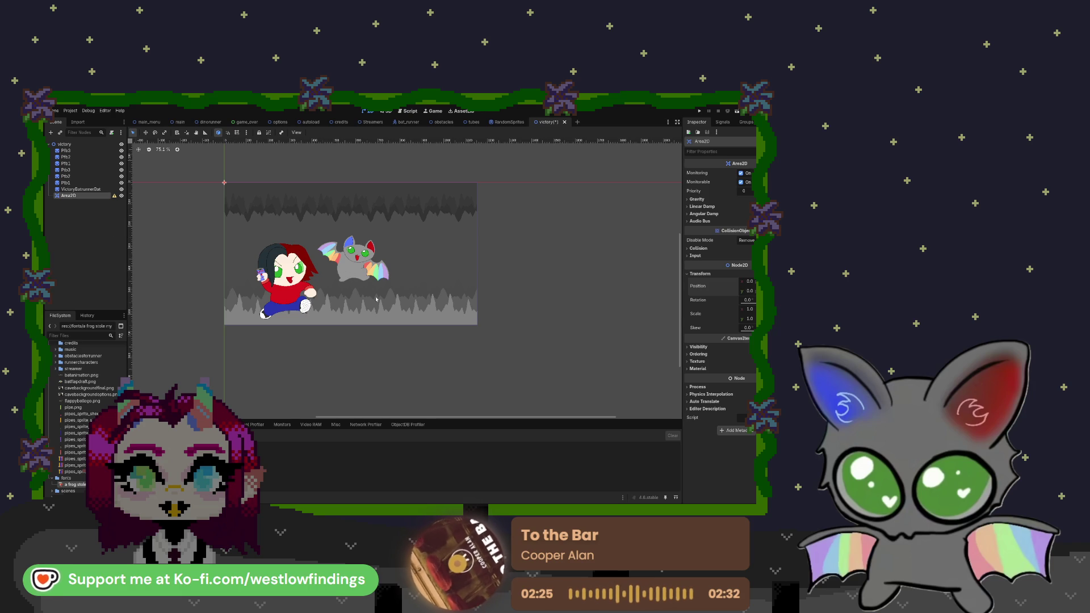
key(Delete)
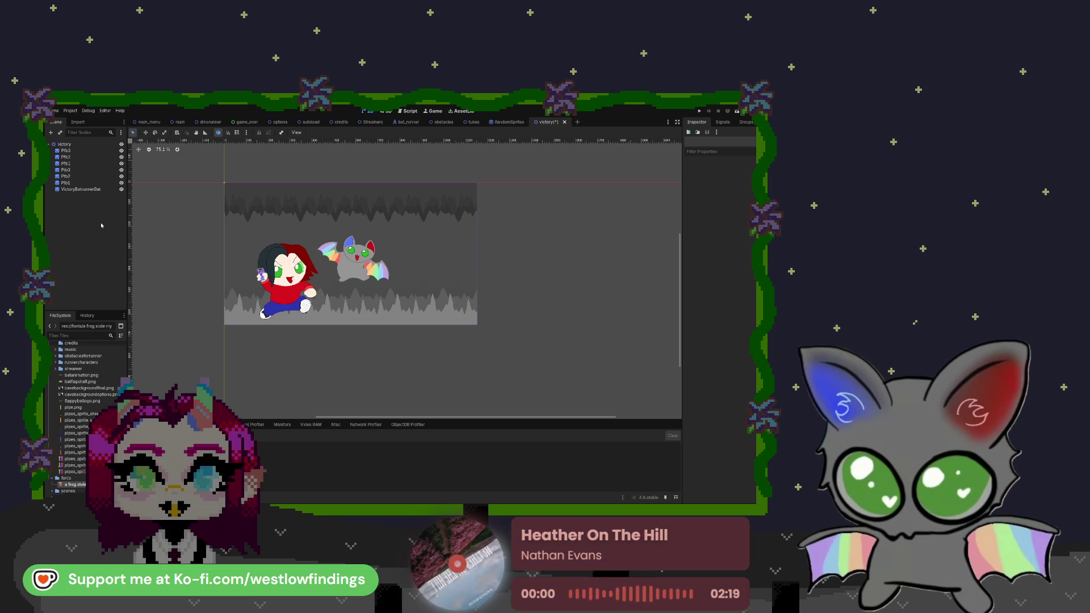
key(ctrl+v)
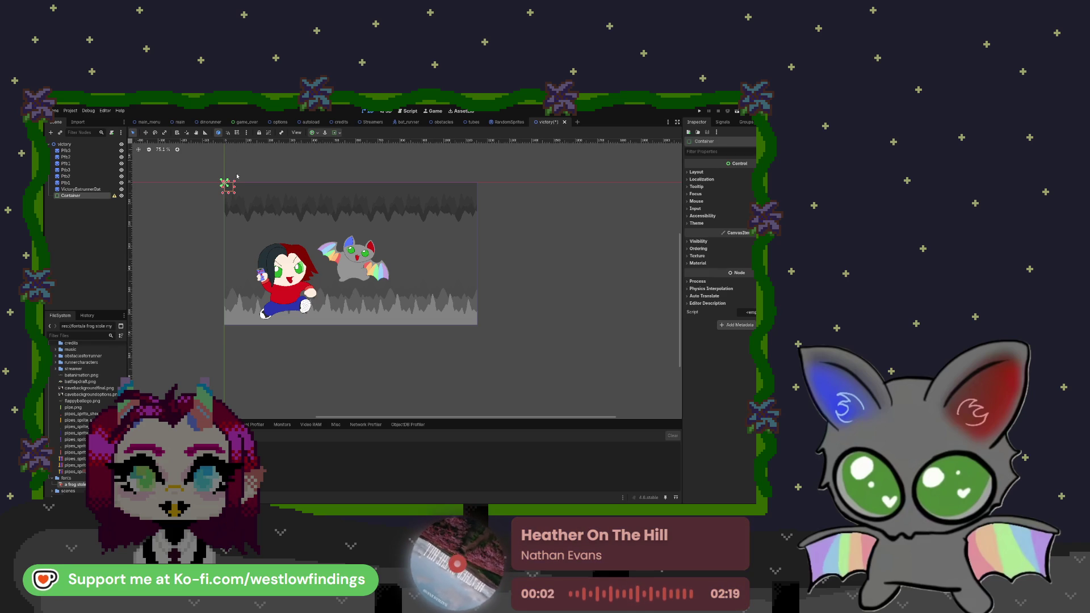
drag(236, 194, 479, 222)
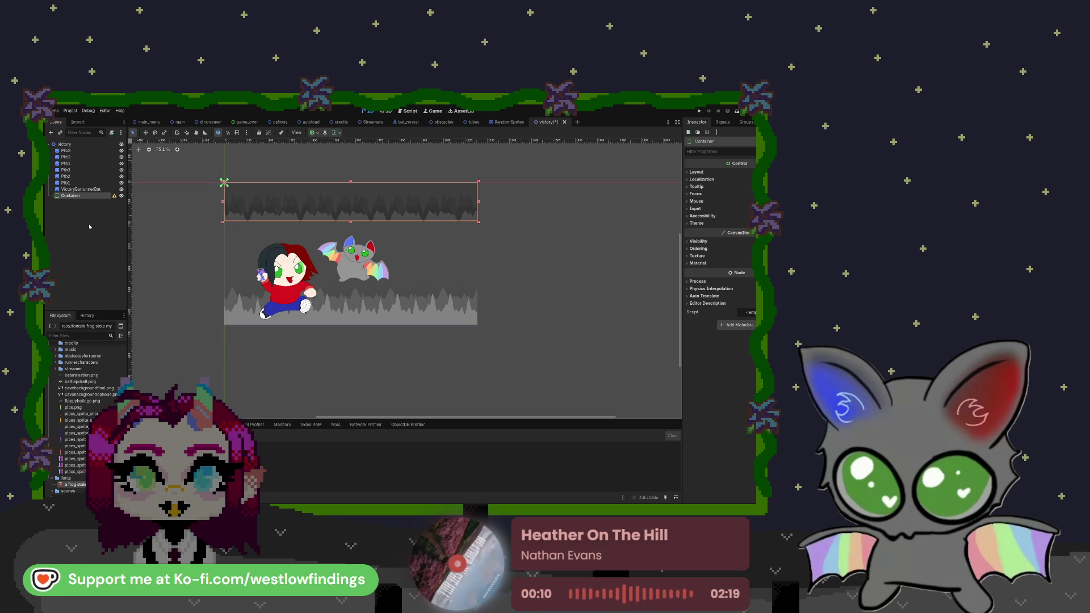
key(ctrl+v)
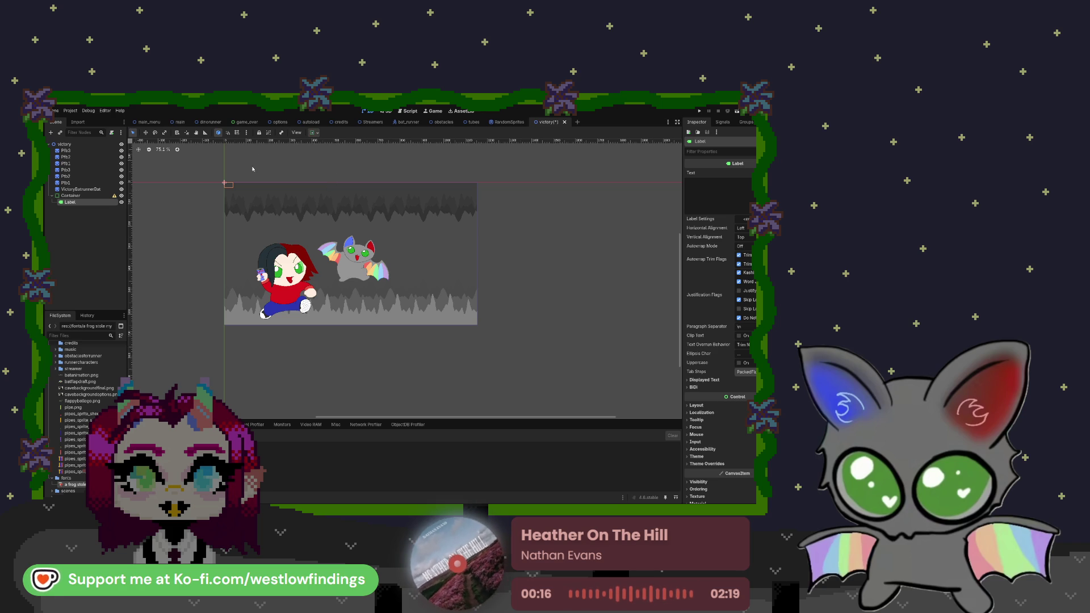
click(702, 196)
text(Congrats! you W)
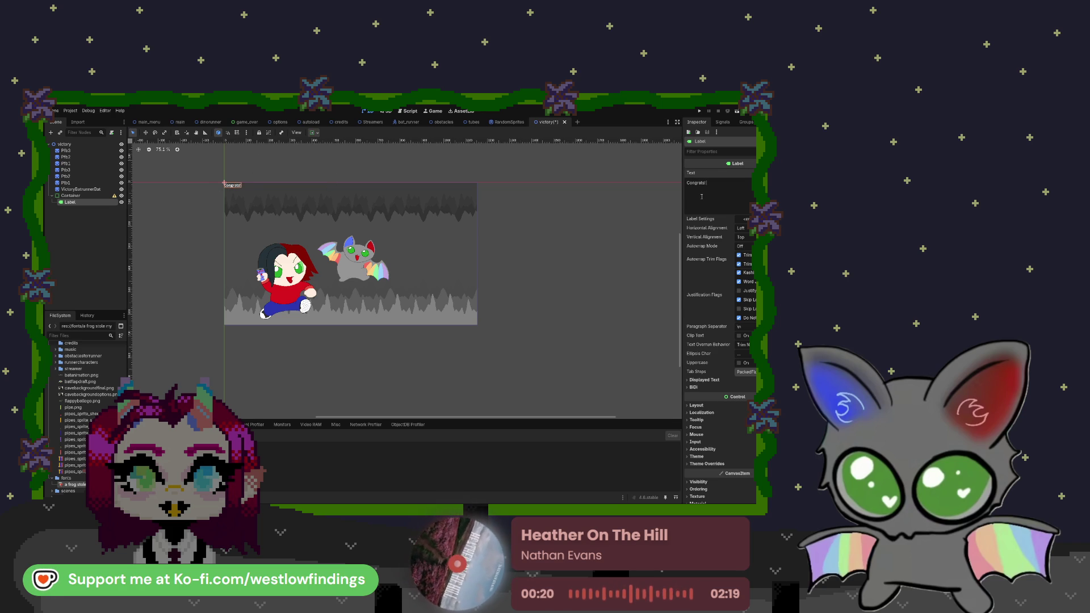
text(in)
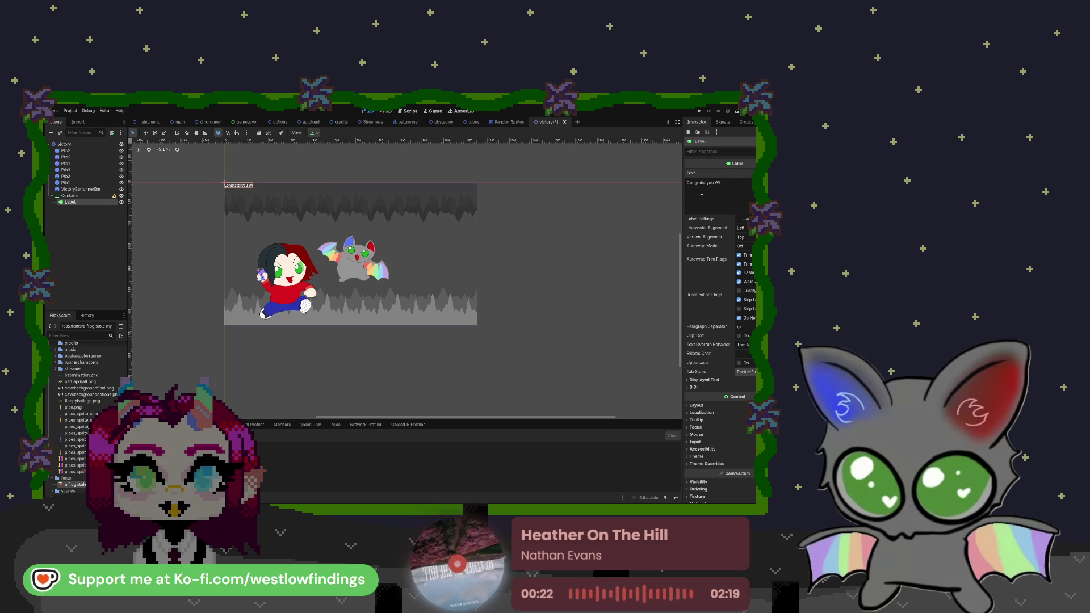
key(BackSpace)
key(BackSpace)
key(BackSpace)
text(You Win!)
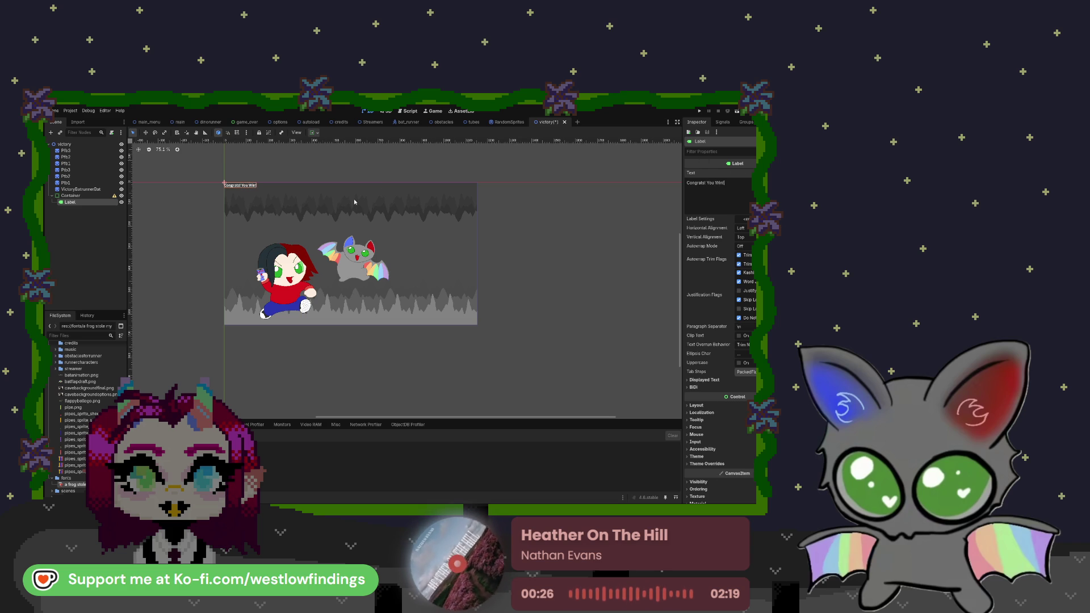
click(745, 228)
click(755, 234)
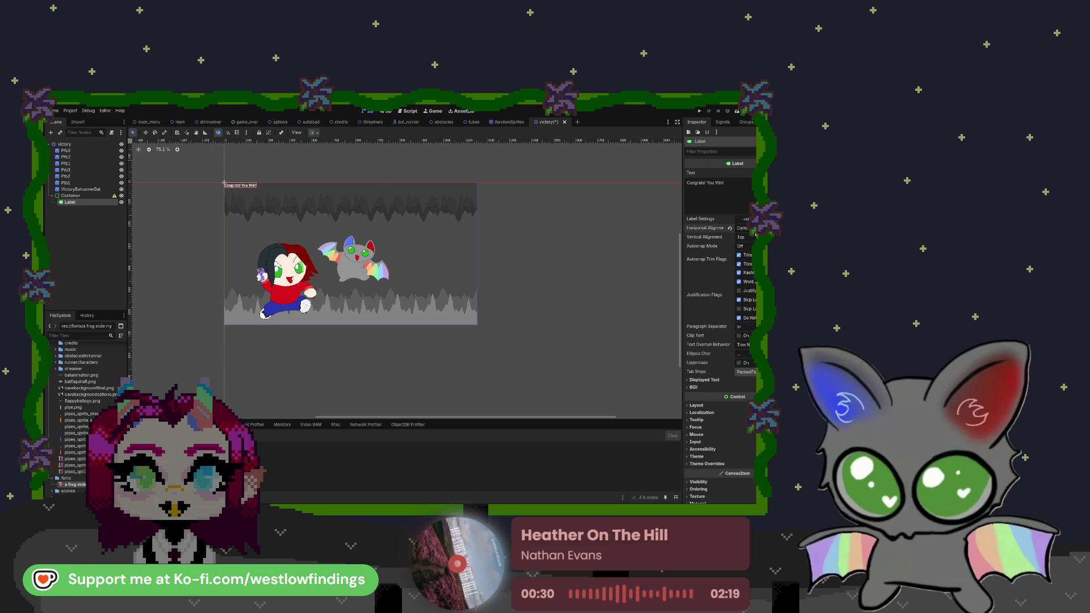
click(745, 236)
click(745, 248)
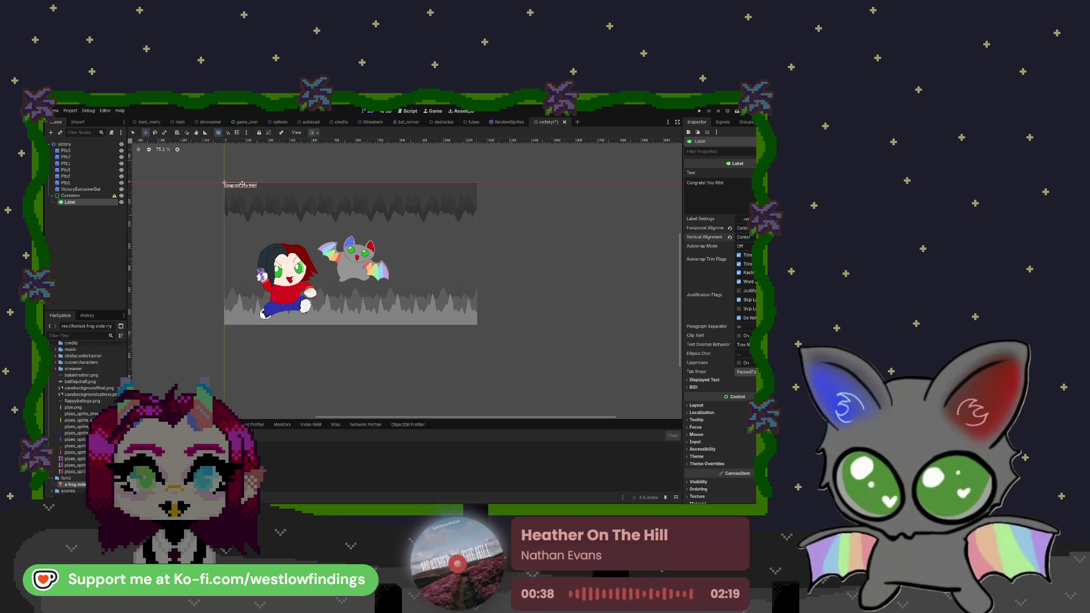
drag(246, 185, 263, 184)
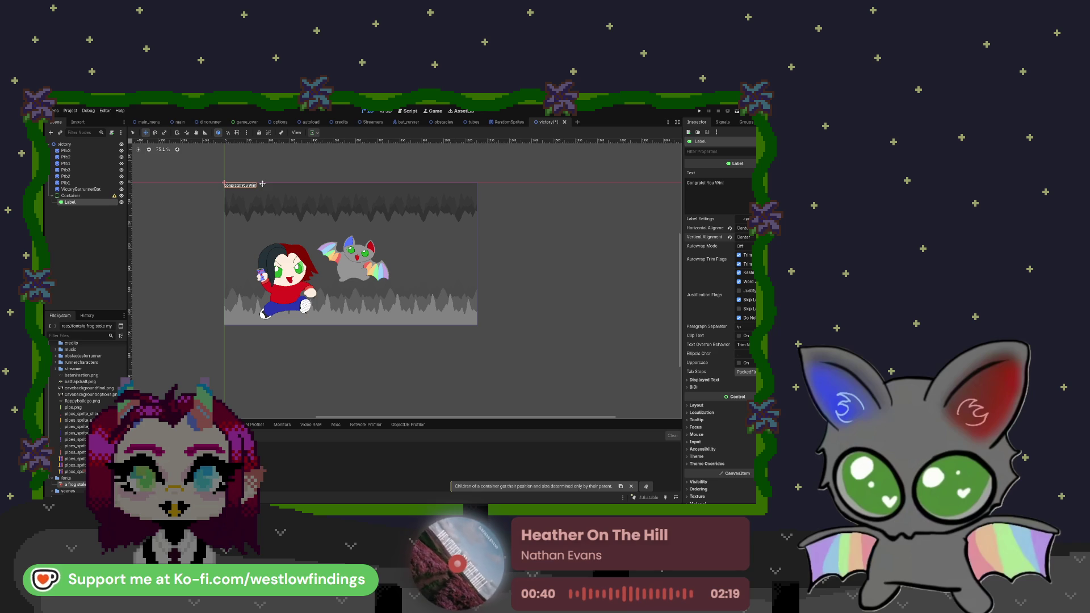
click(263, 185)
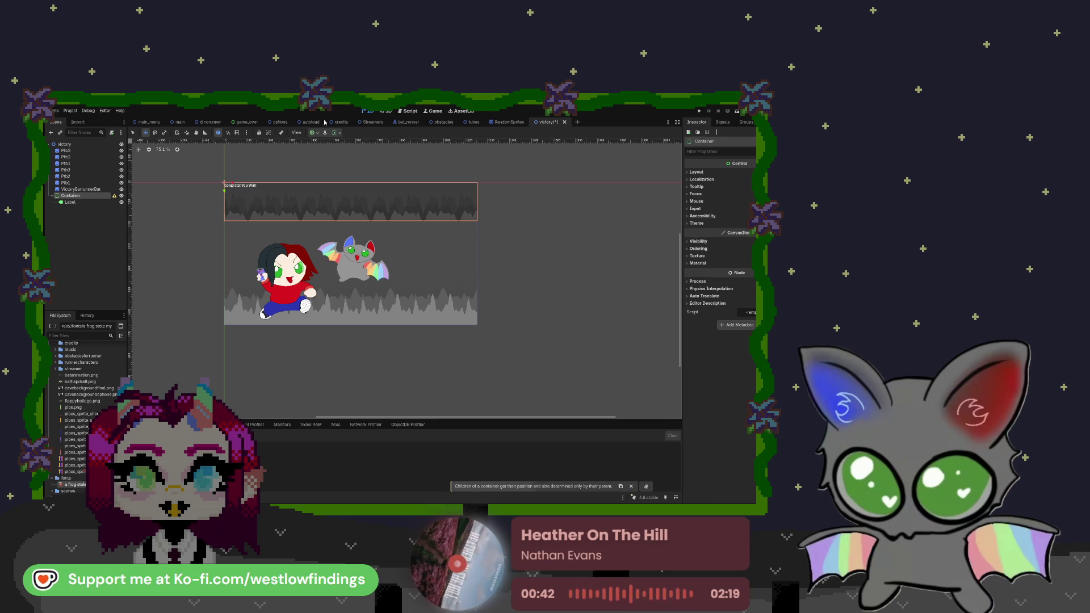
key(ctrl+z)
key(ctrl+z)
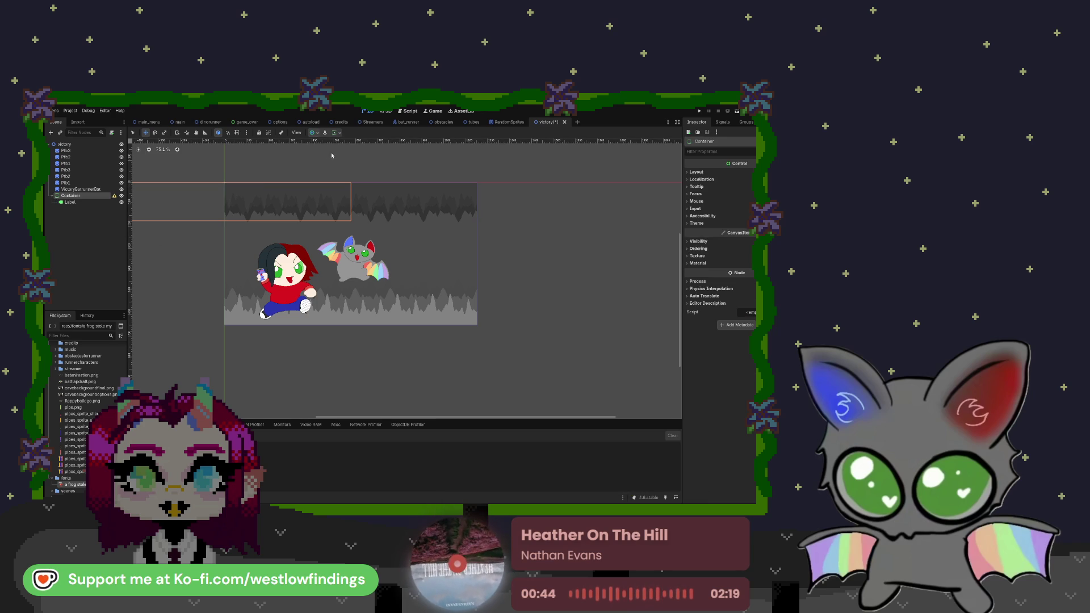
key(ctrl+shift+z)
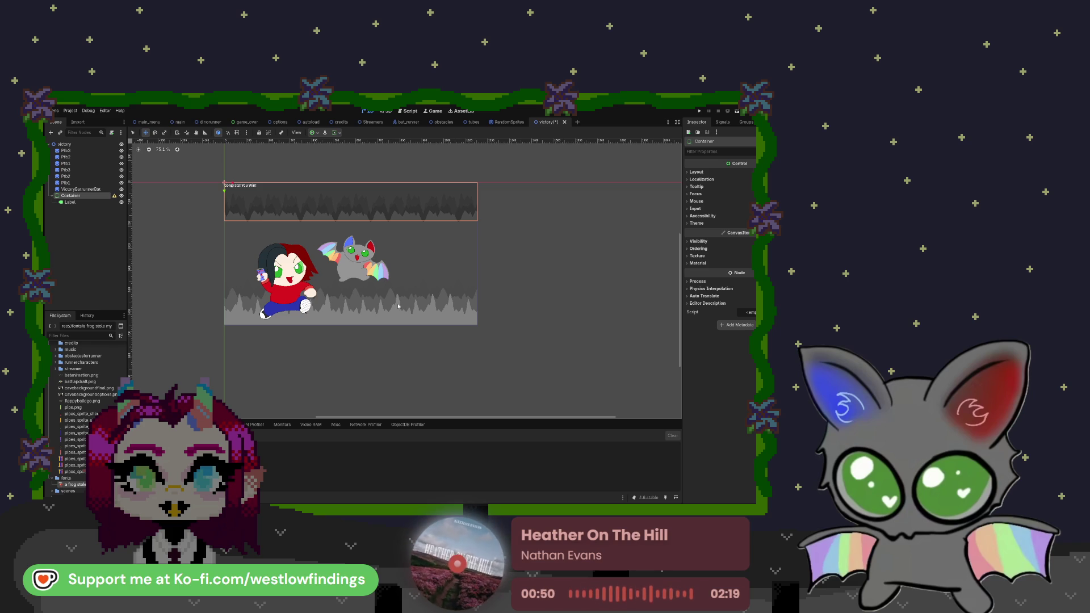
key(Delete)
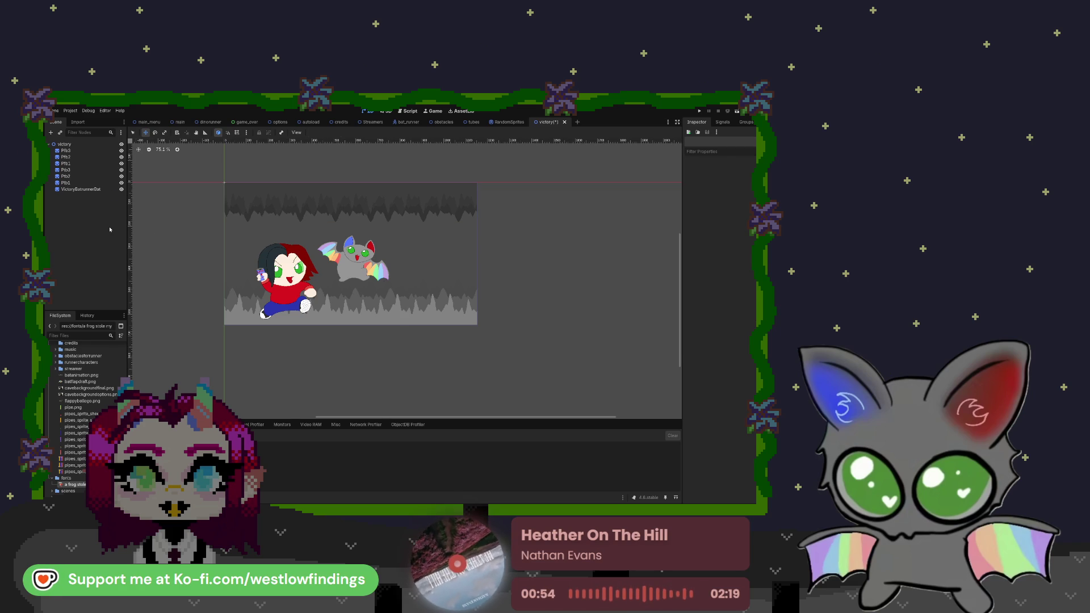
- Add a new Label with the text 'Congrats! You Win!'
key(ctrl+v)
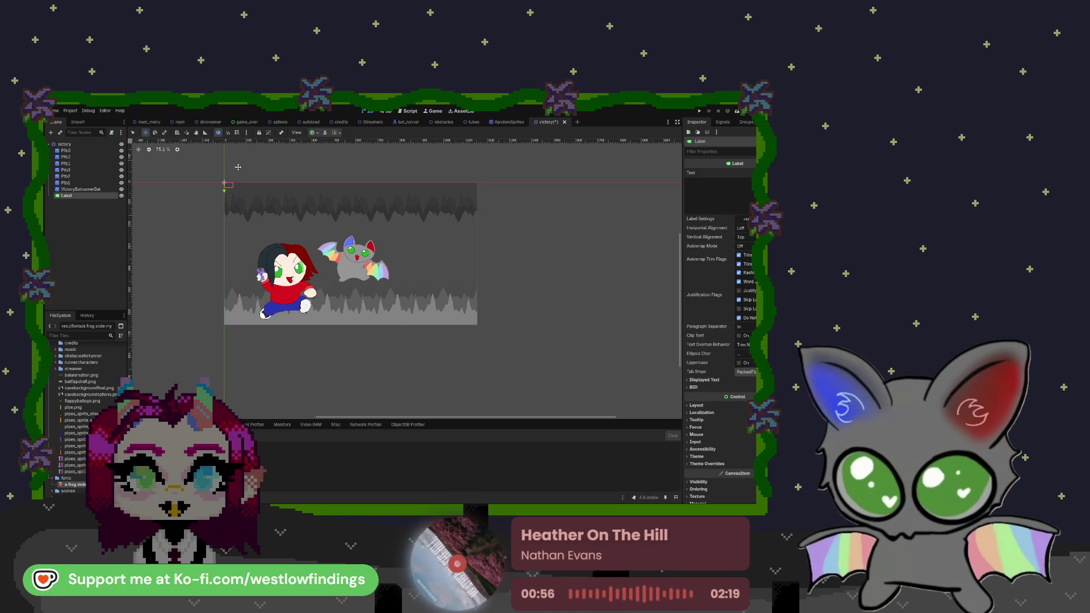
text(Congrats!)
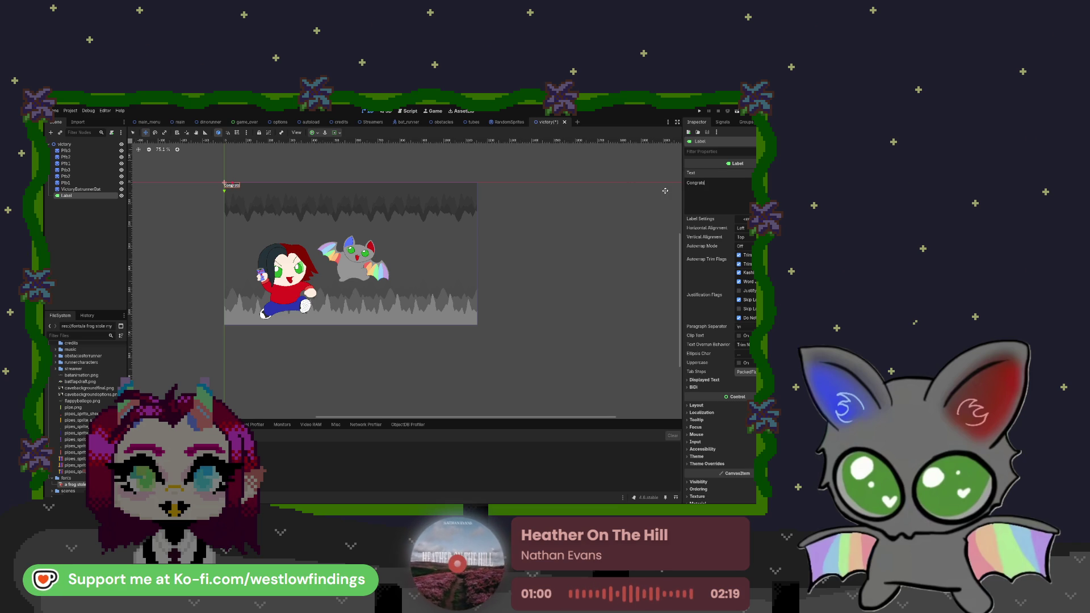
text( you Win!!)
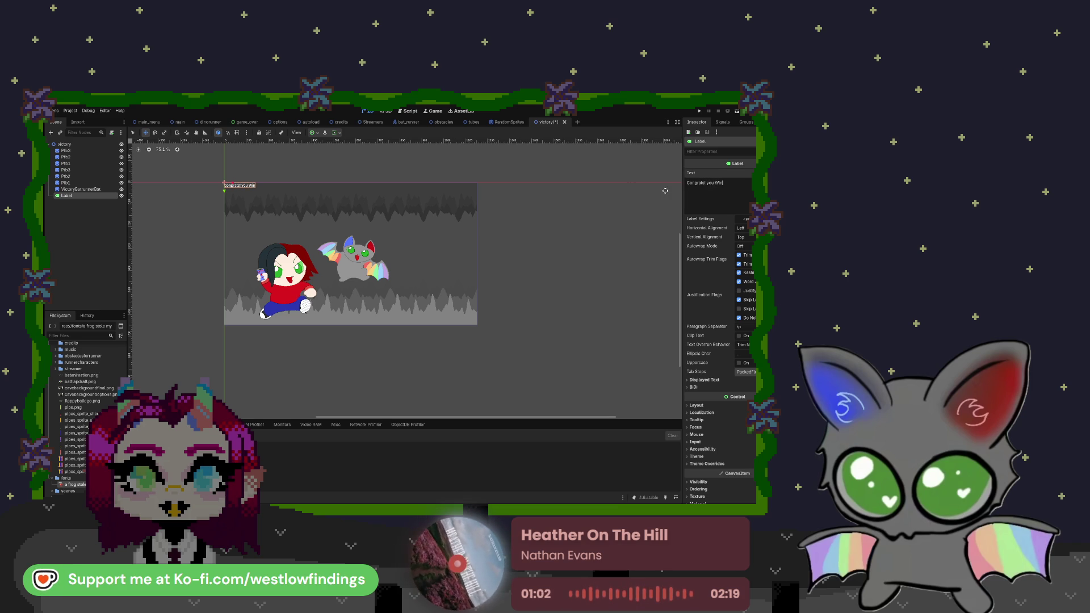
key(BackSpace)
key(BackSpace)
text(!)
key(BackSpace)
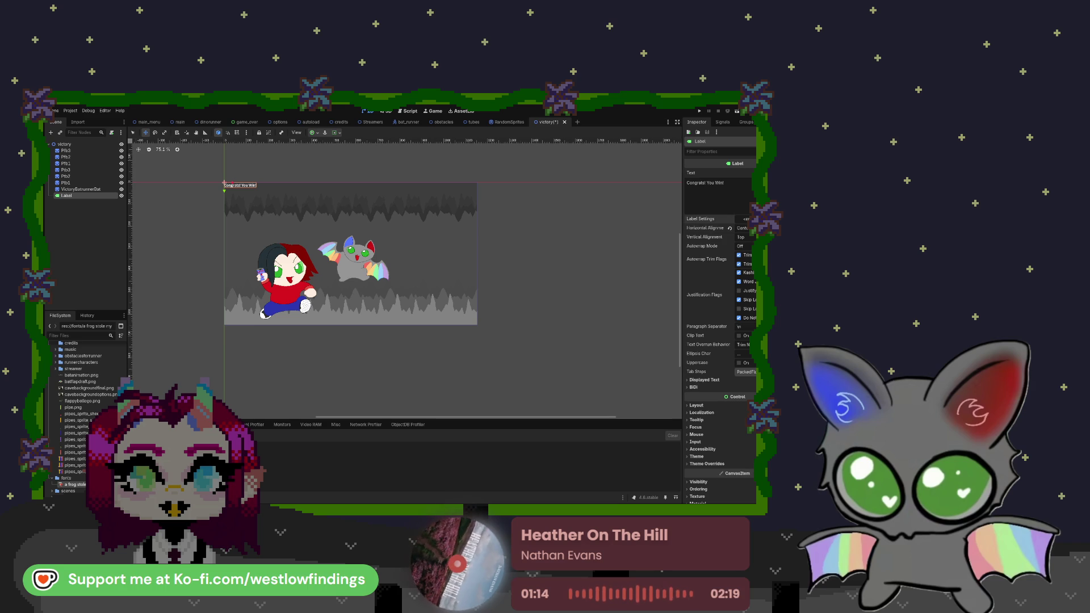
- Give the title the pixel font and red colour, and shift it slightly right
click(746, 218)
click(695, 245)
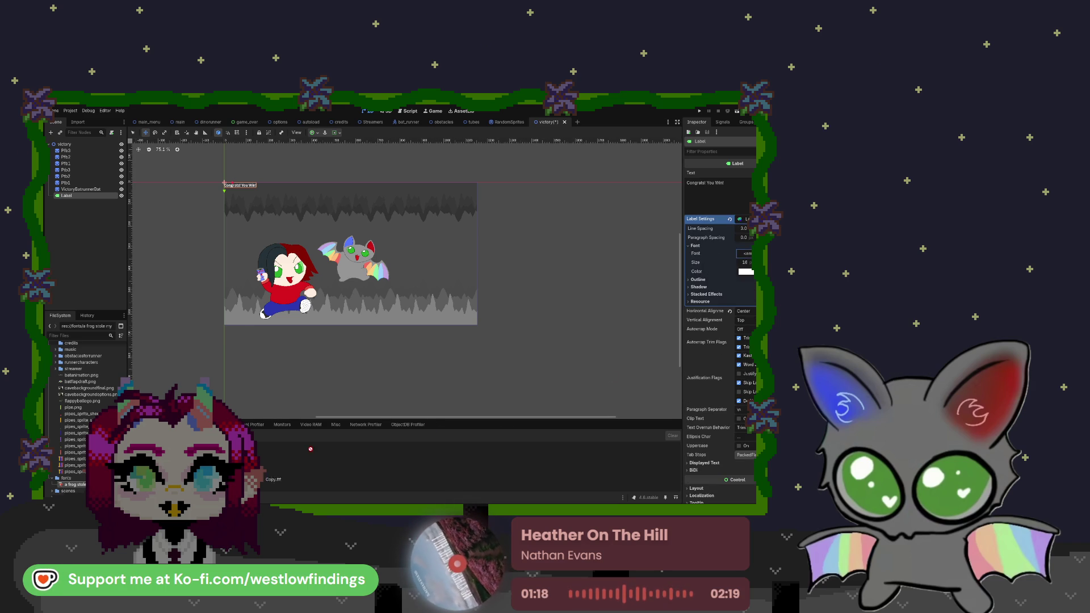
drag(747, 254, 745, 275)
click(747, 282)
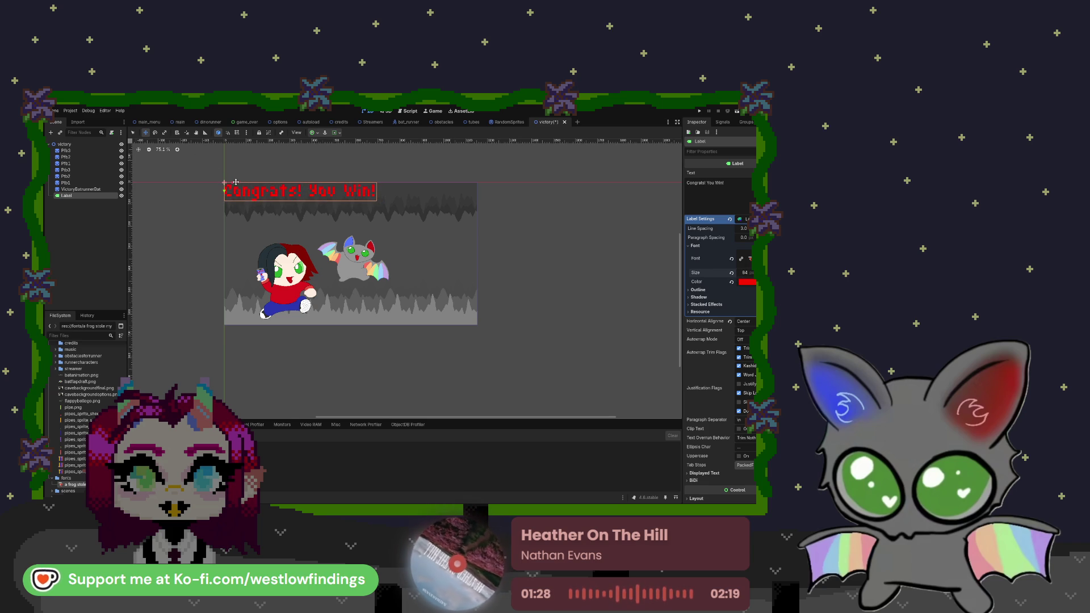
mouse_move(238, 182)
mouse_down()
mouse_move(276, 183)
mouse_move(272, 214)
mouse_move(274, 202)
mouse_move(245, 198)
mouse_up()
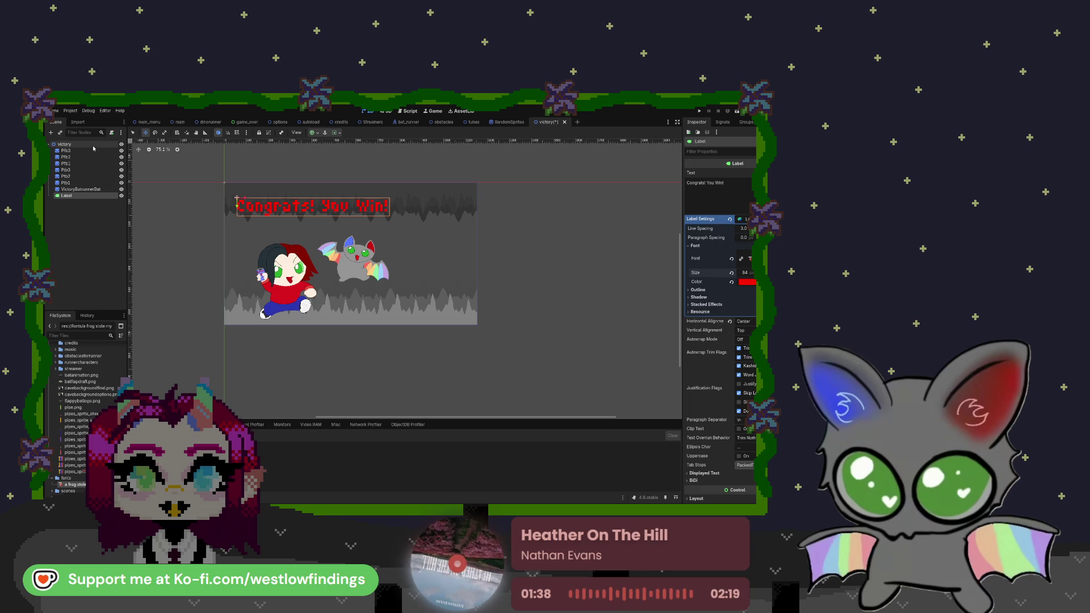
click(408, 247)
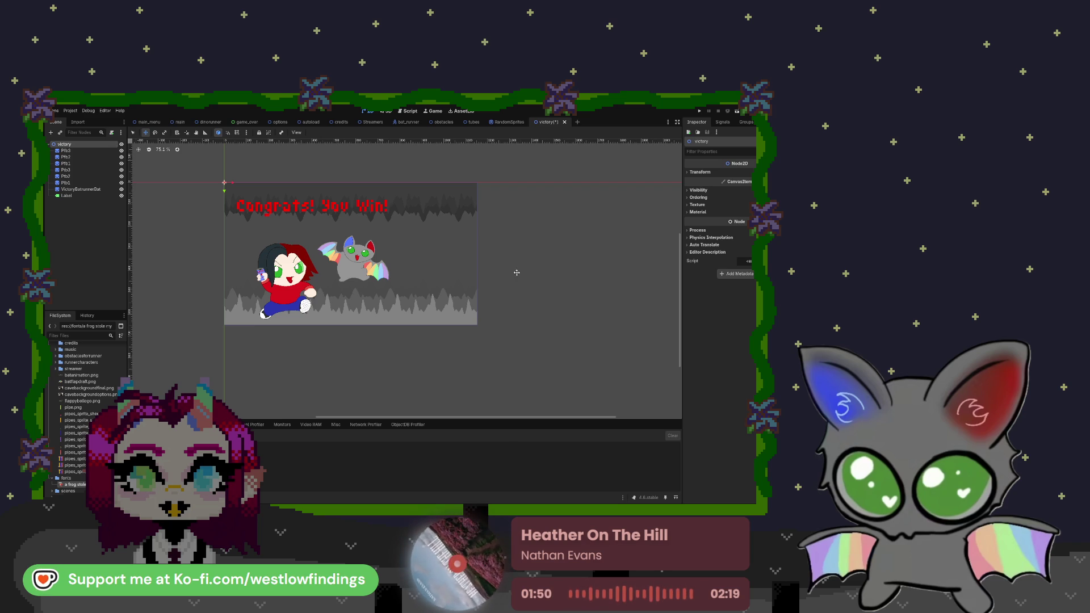
- Rename the title label to 'win'
key(ctrl+0)
scroll(406, 284, up, 1)
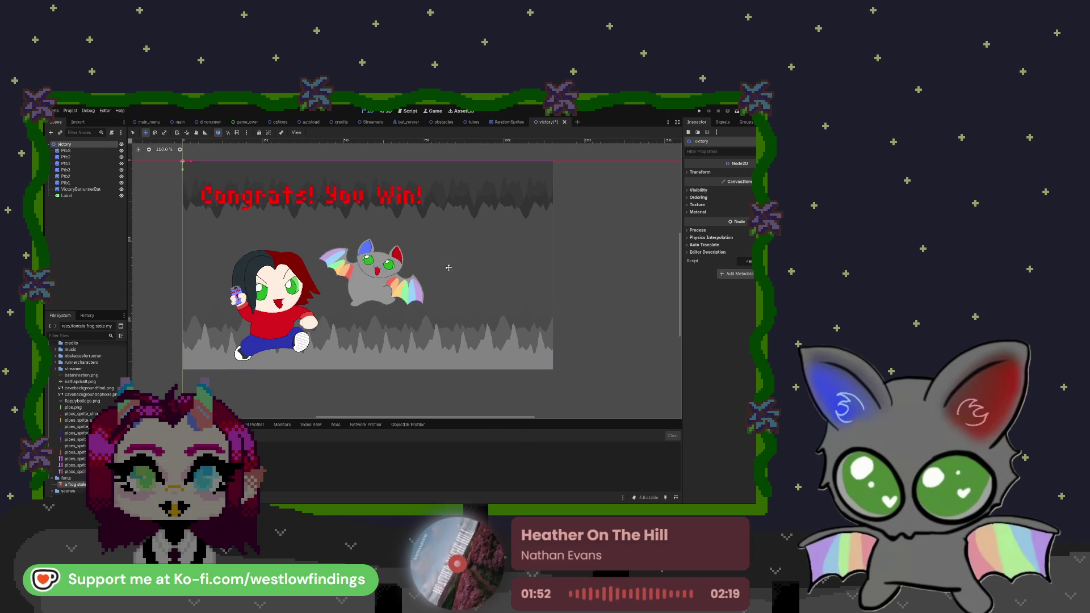
scroll(441, 270, down, 1)
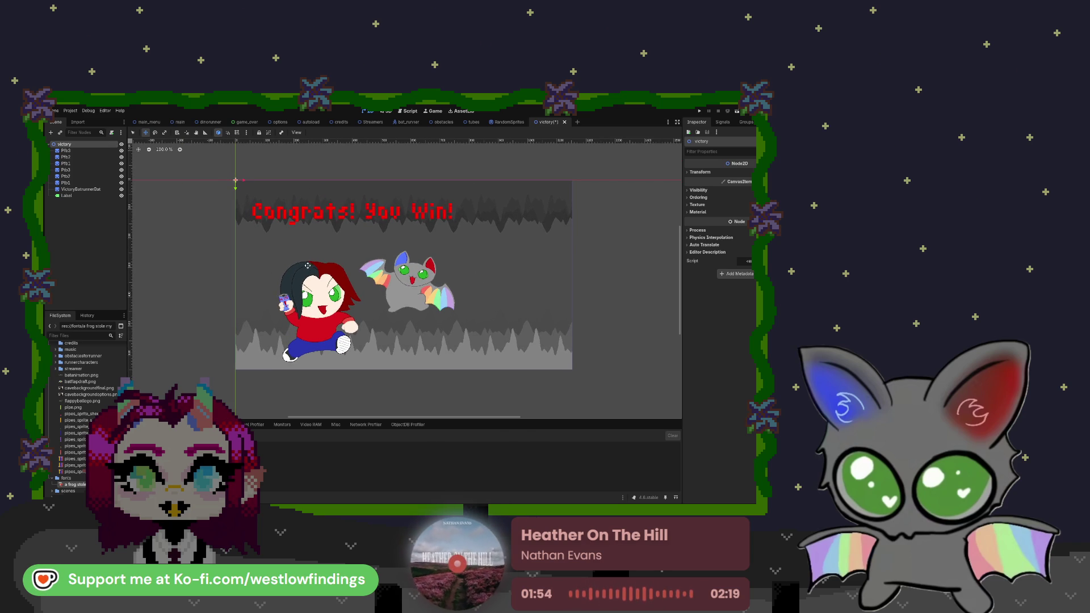
click(73, 196)
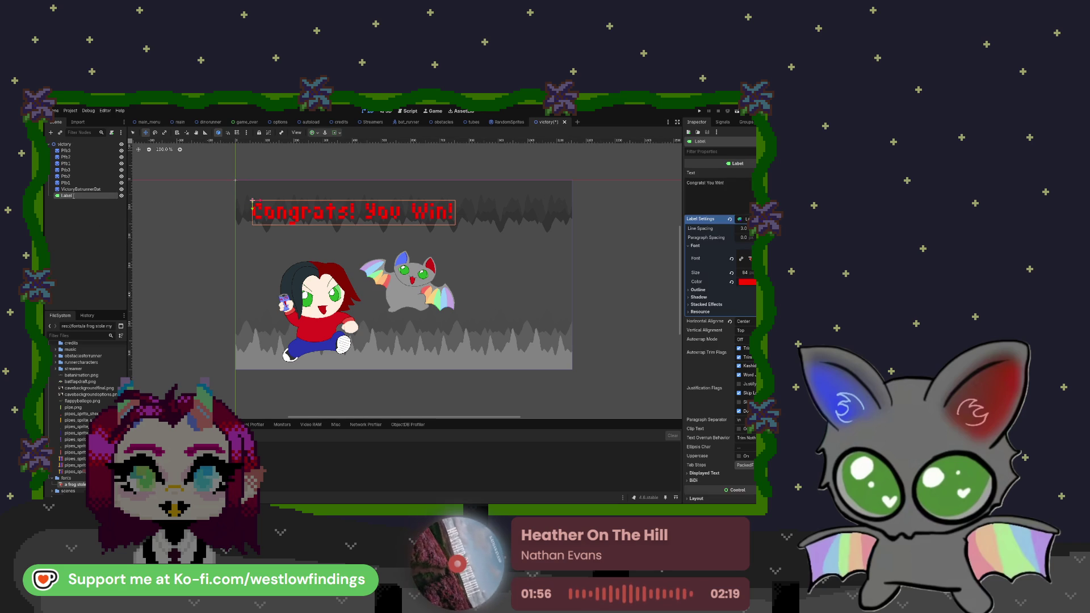
text(win)
key(Return)
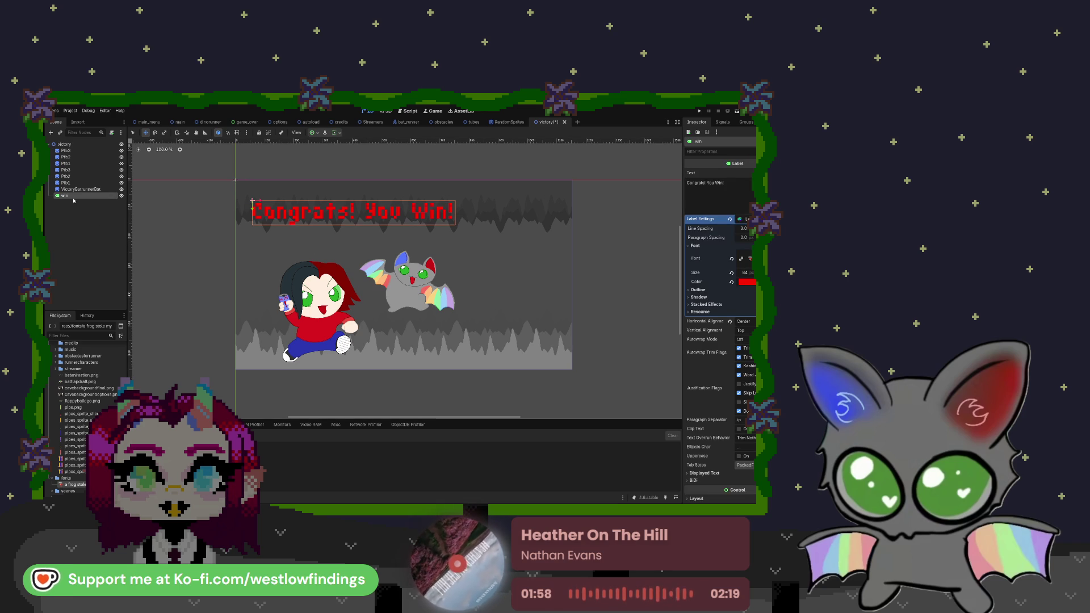
- Add a new Label node and move it directly under the victory root
key(ctrl+a)
key(Return)
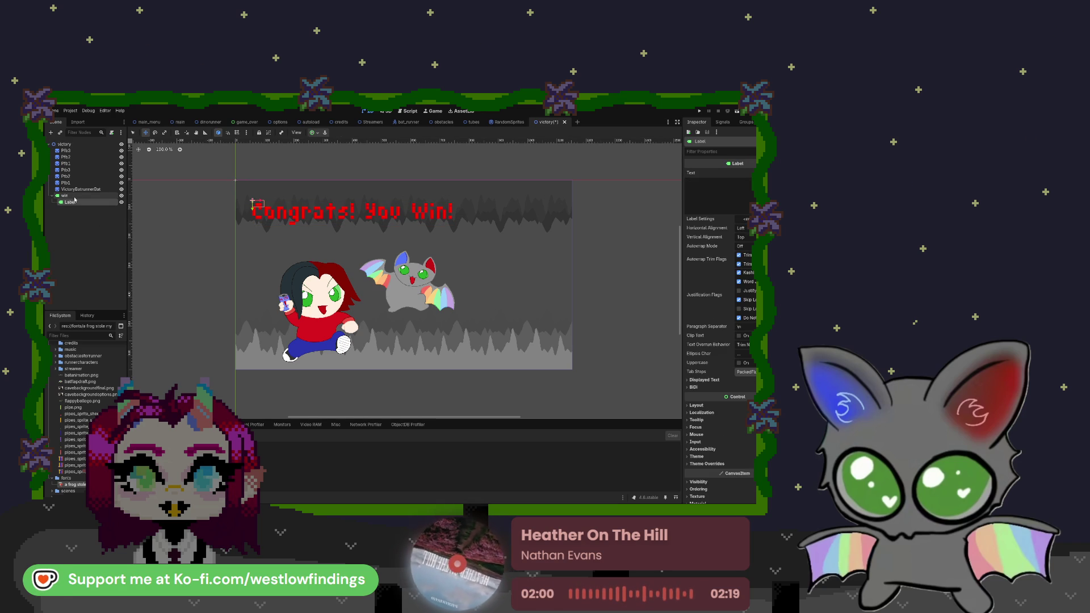
drag(83, 150, 68, 144)
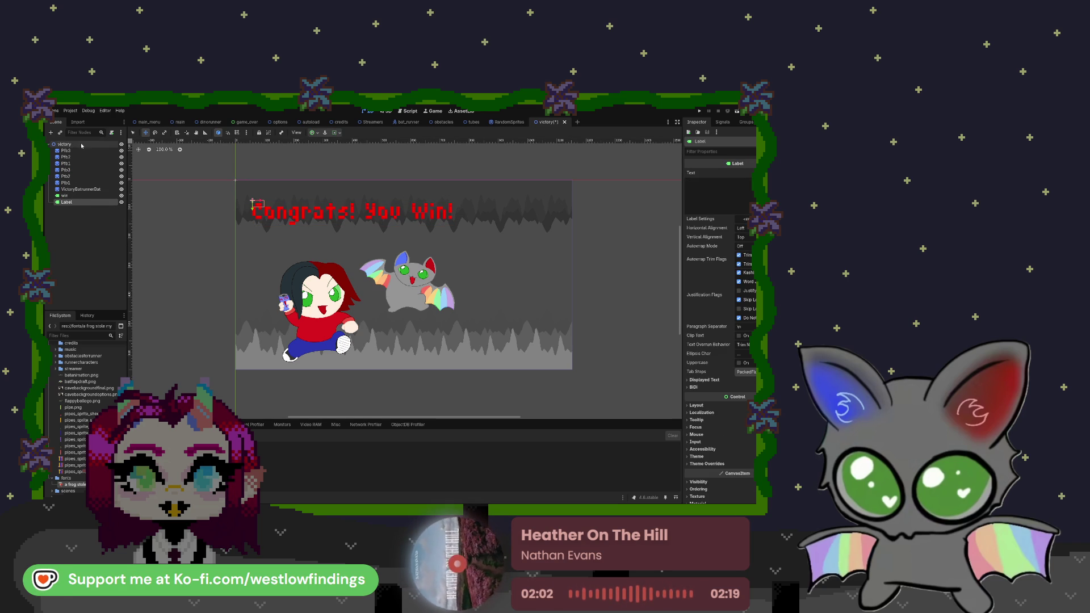
click(723, 183)
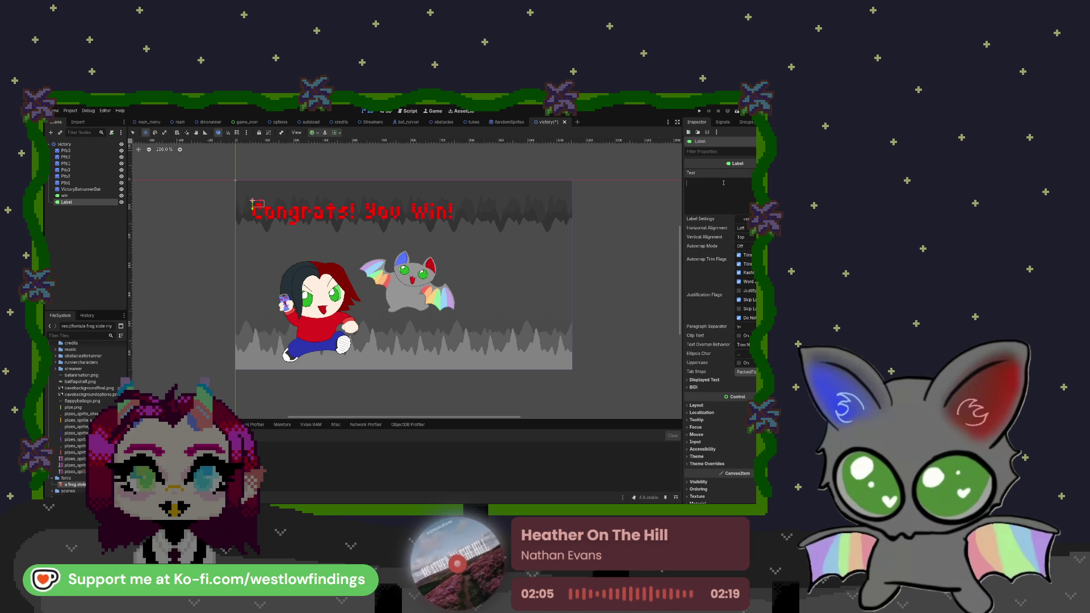
- Type the two-line message asking for screenshot proof of winning on Discord for a Ko-fi discount
text(Send a scr)
text(e)
key(BackSpace)
key(BackSpace)
key(BackSpace)
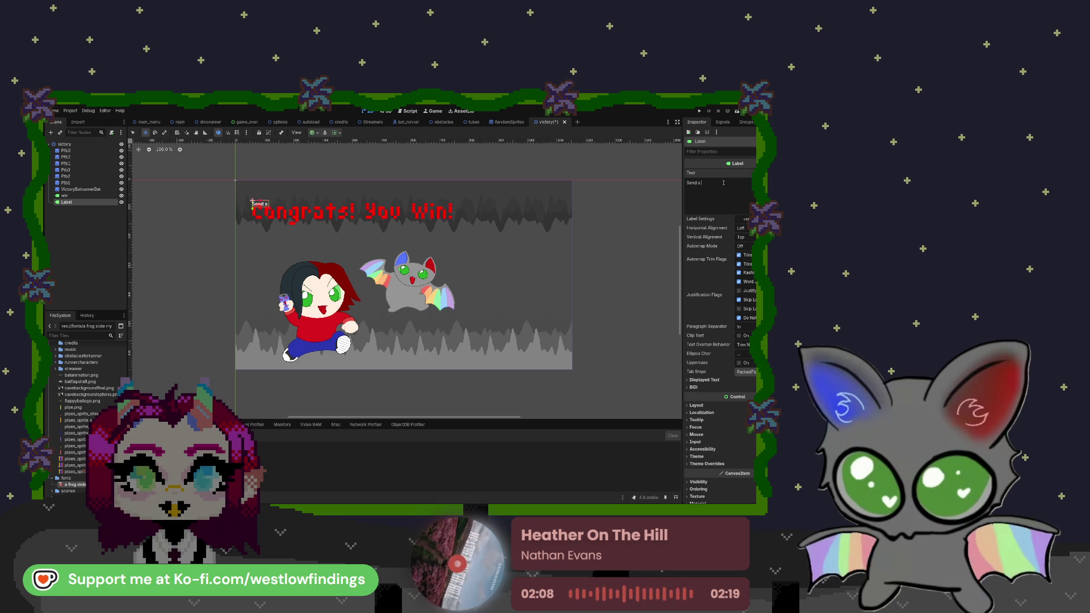
text(roof of t)
key(BackSpace)
key(BackSpace)
key(BackSpace)
key(BackSpace)
text(of winning this game to @we)
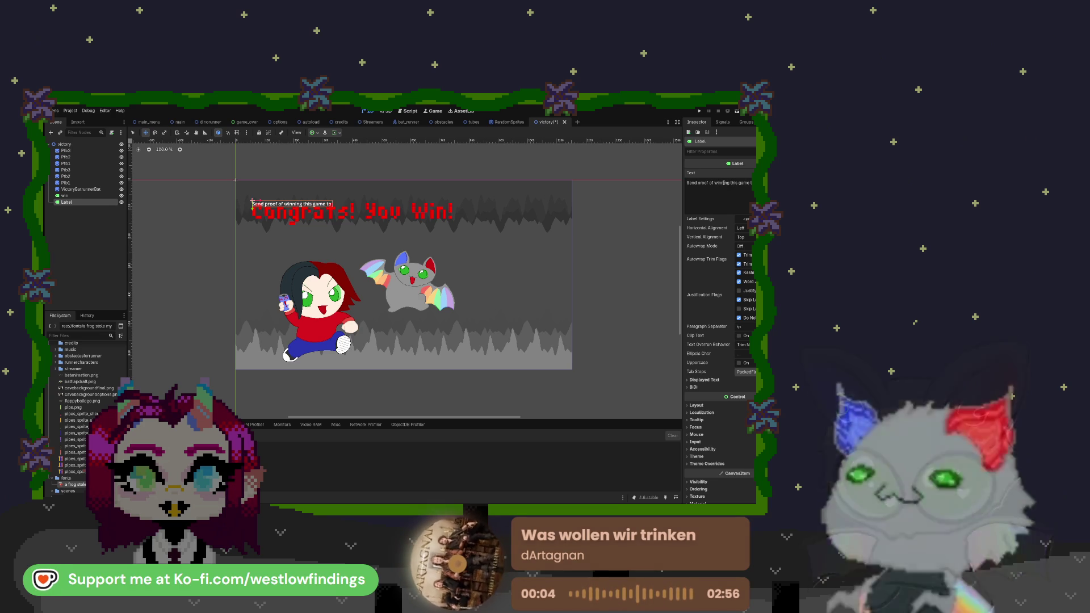
text(stlowfin)
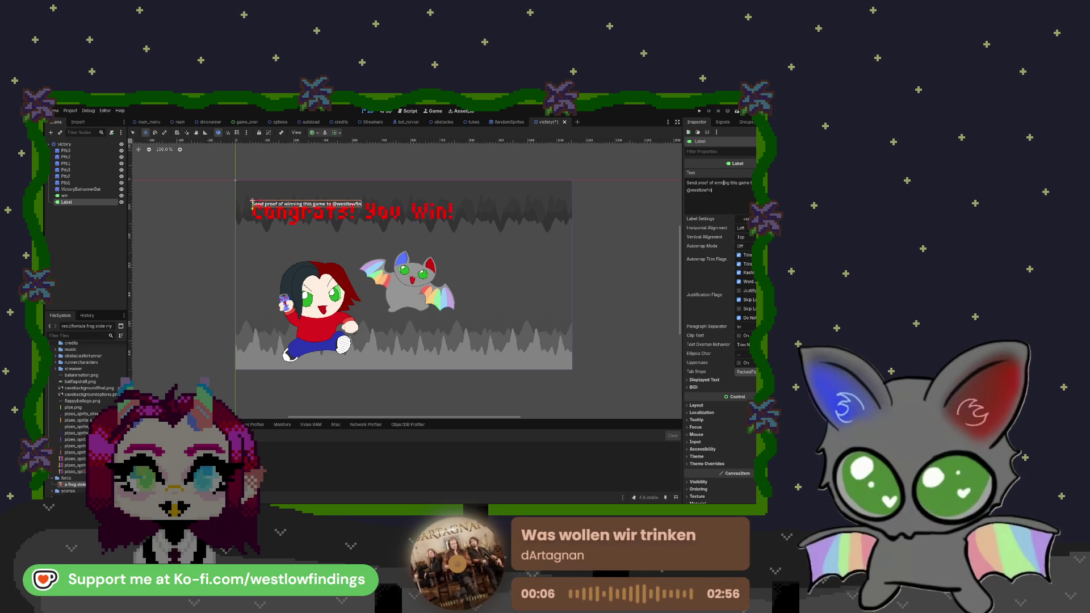
text(dings on D)
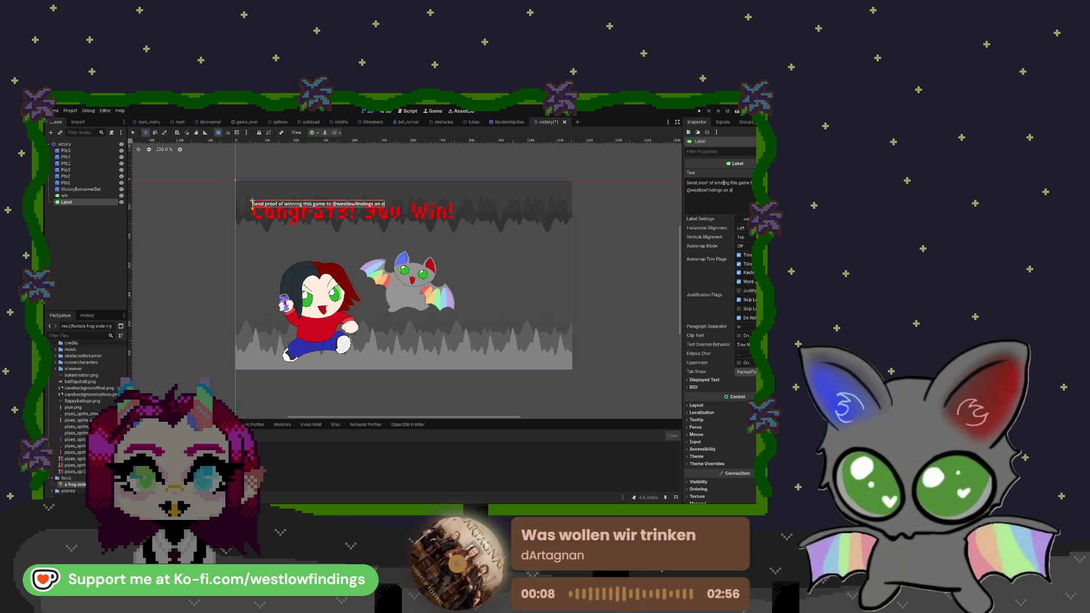
text(iscord)
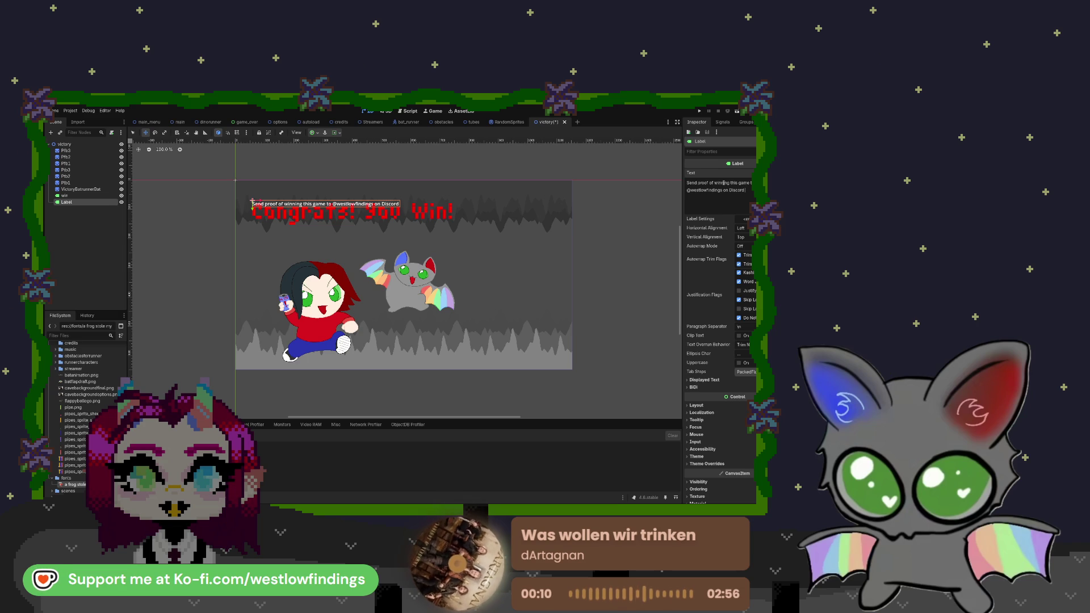
text( to recieve a discount)
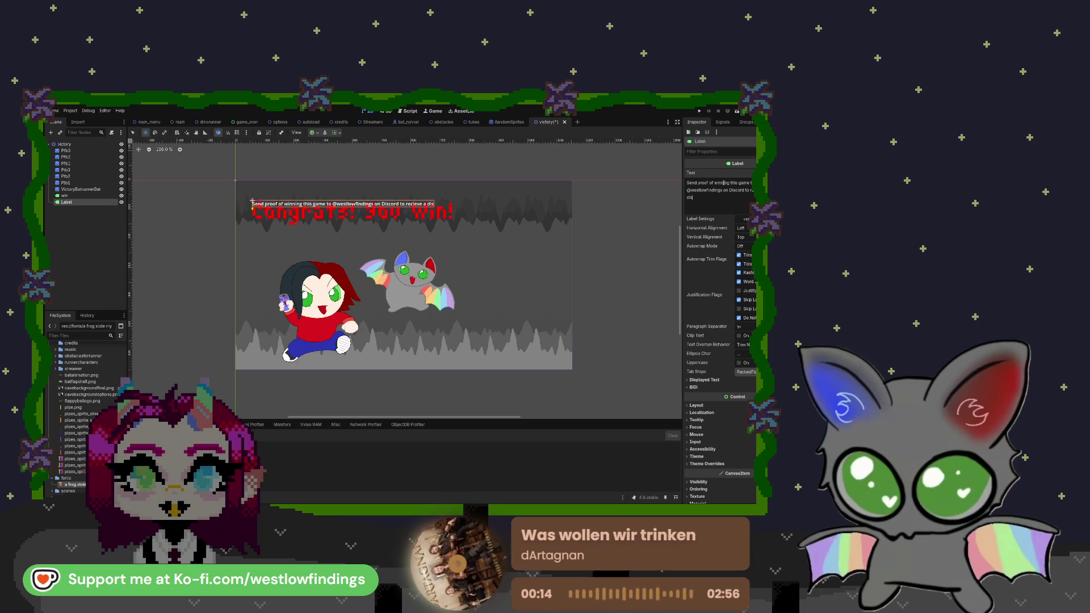
text( on his )
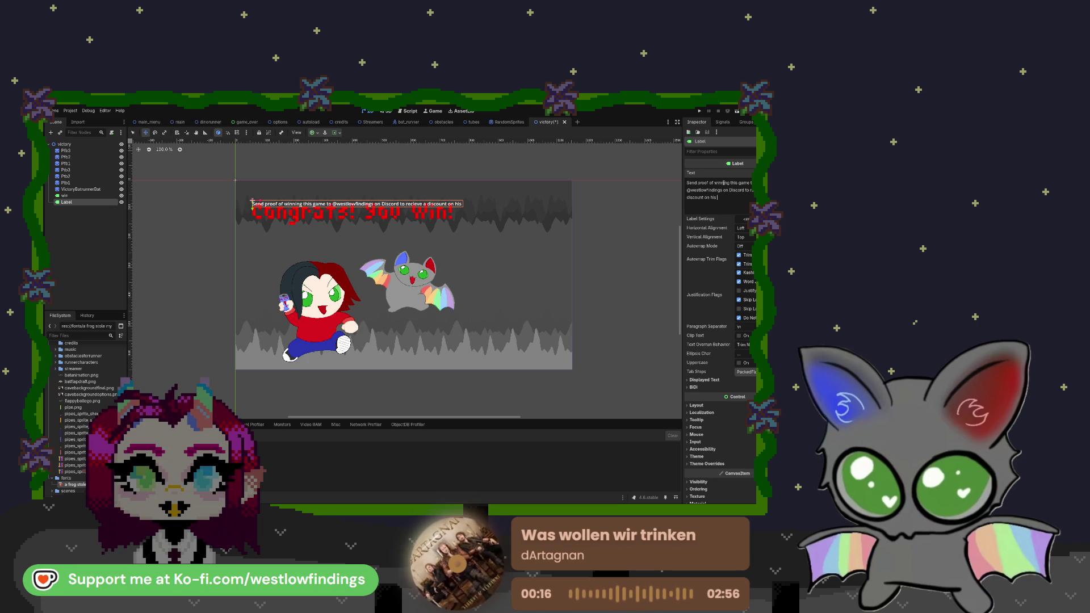
text(KO)
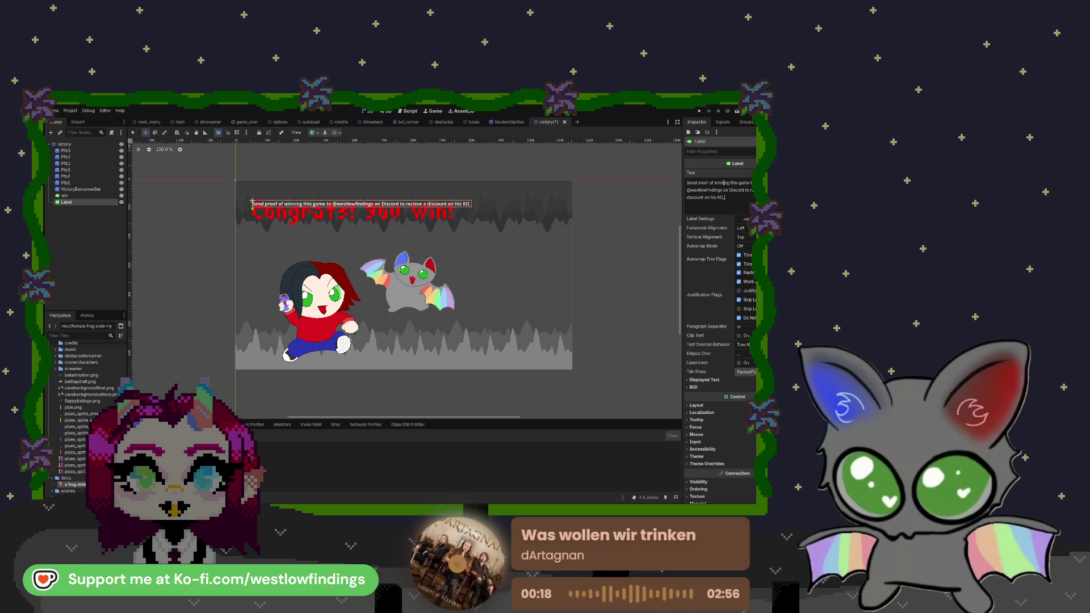
text(_FI!)
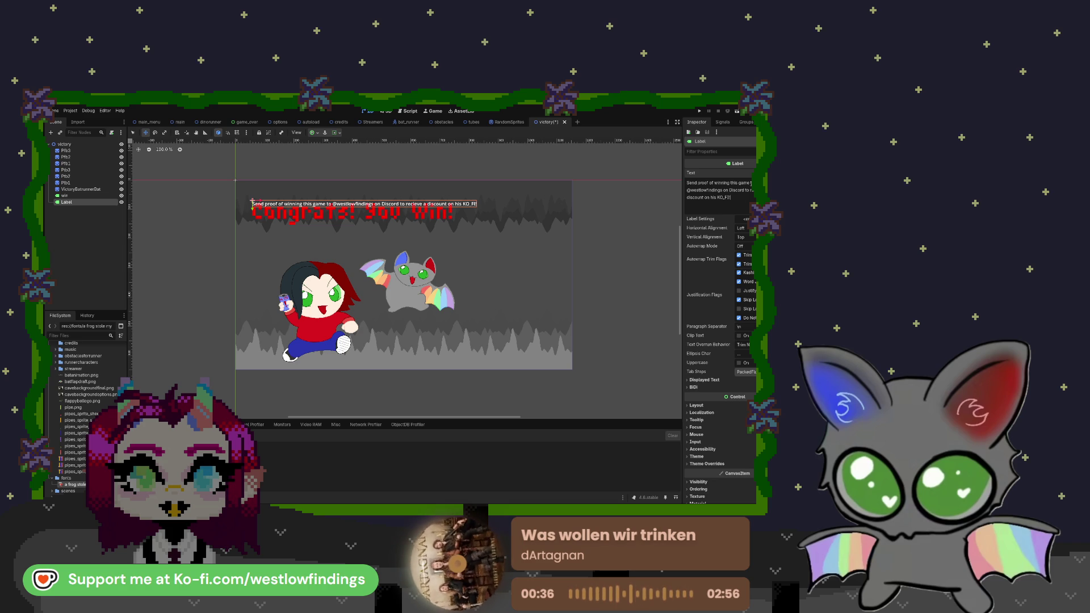
key(Return)
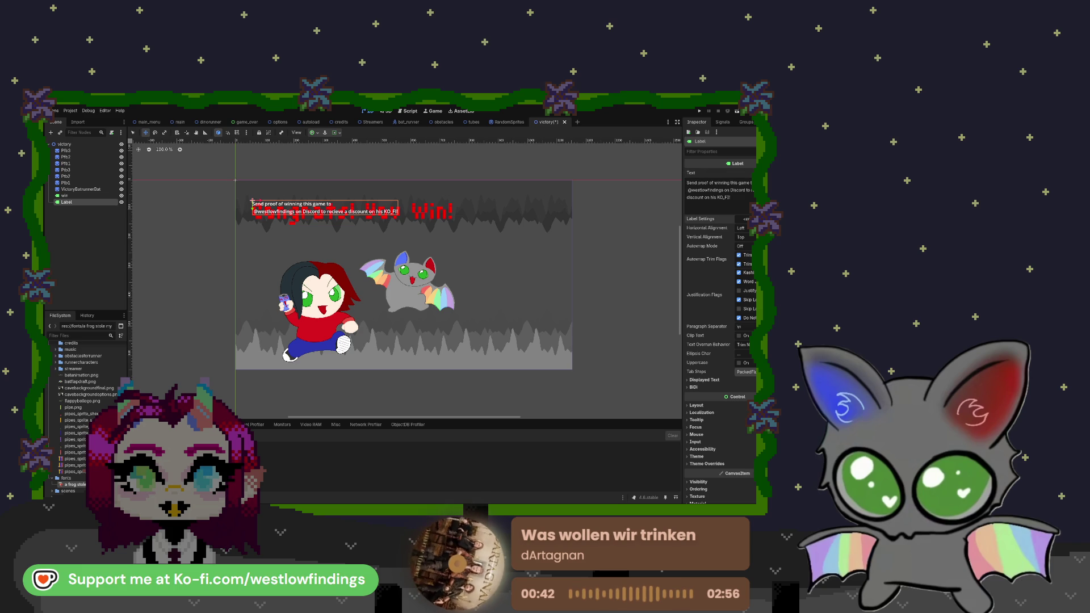
click(745, 219)
- Give the message new LabelSettings with the pixel font, centred alignment and a larger size
click(744, 219)
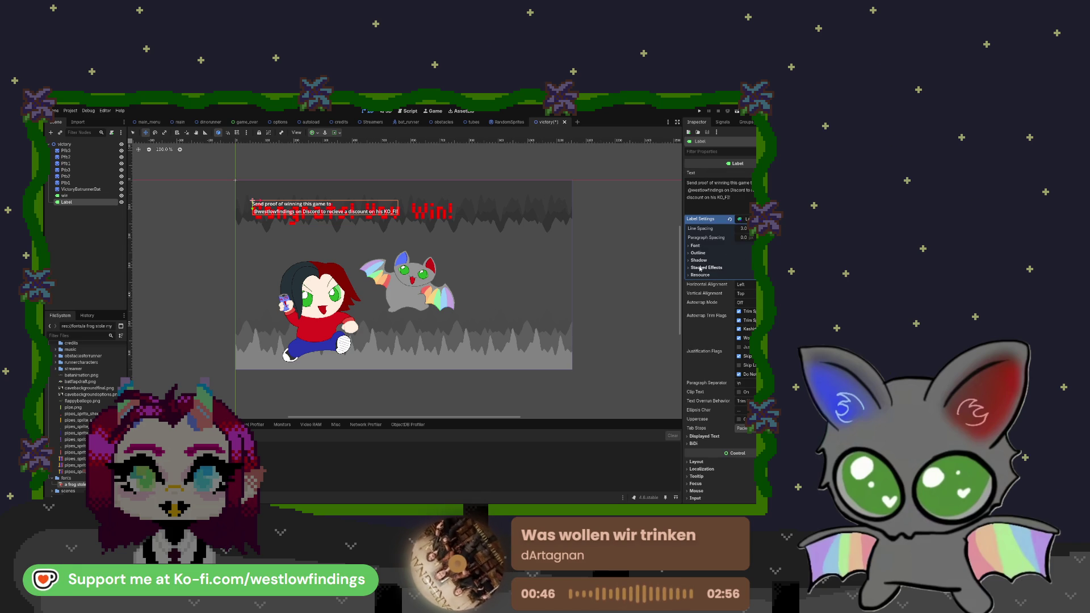
click(696, 246)
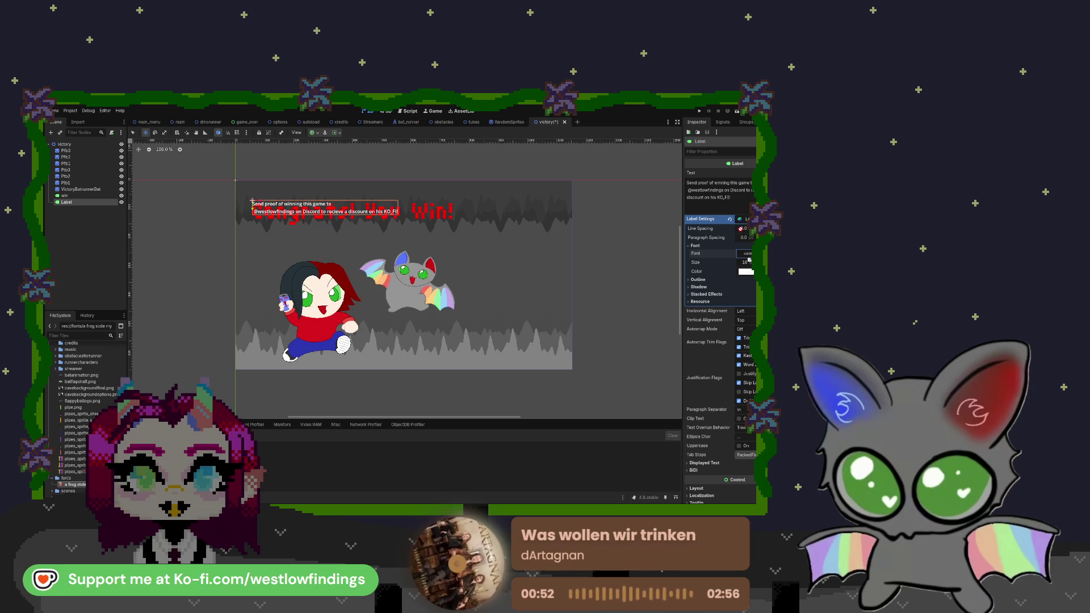
drag(749, 259, 748, 254)
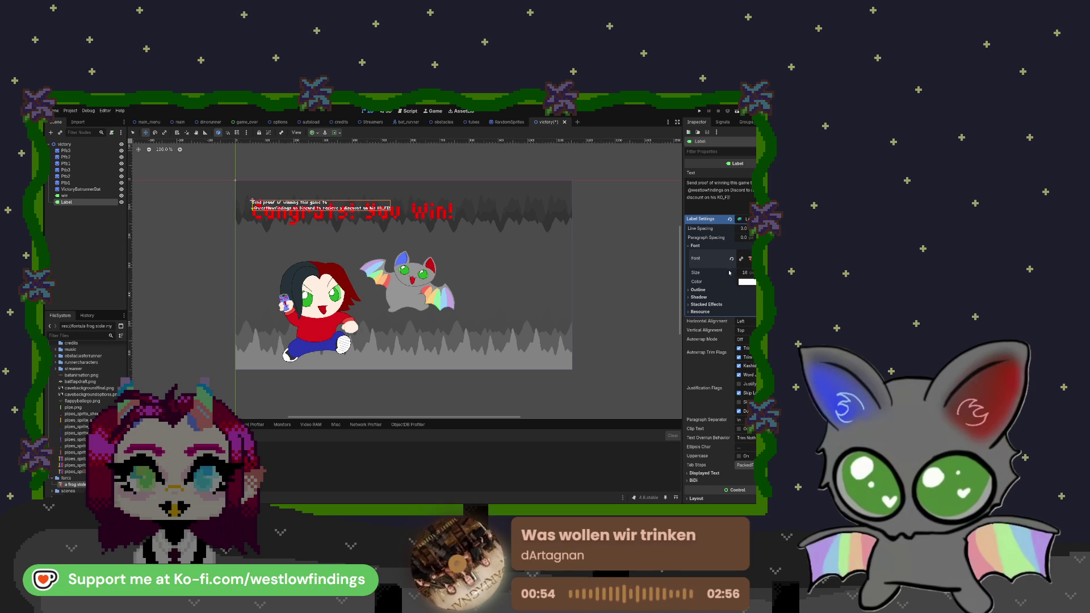
mouse_move(311, 208)
mouse_down()
mouse_move(500, 276)
mouse_move(486, 241)
mouse_up()
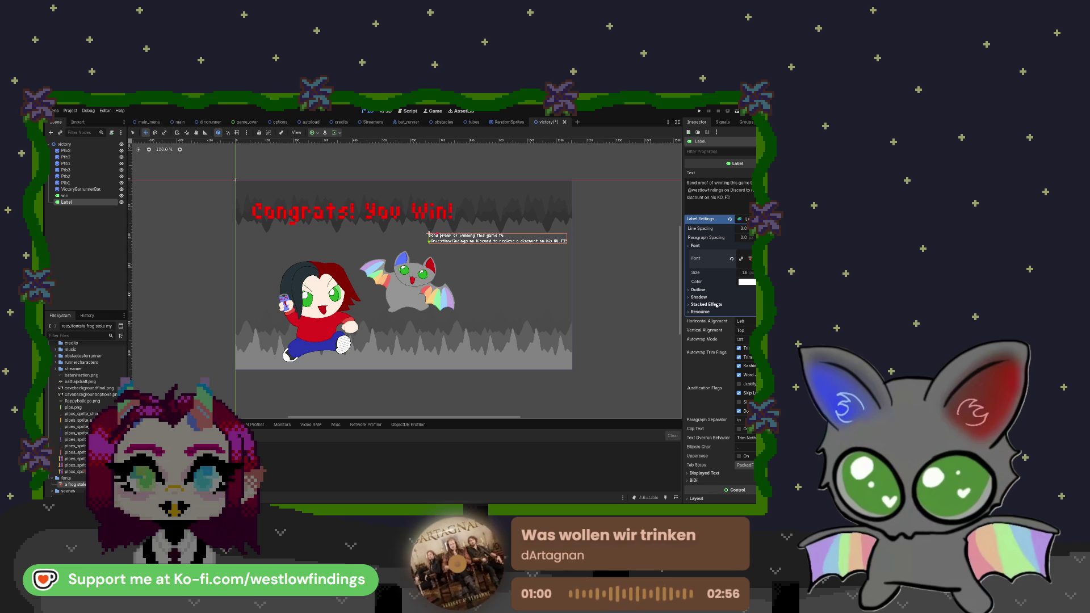
click(744, 341)
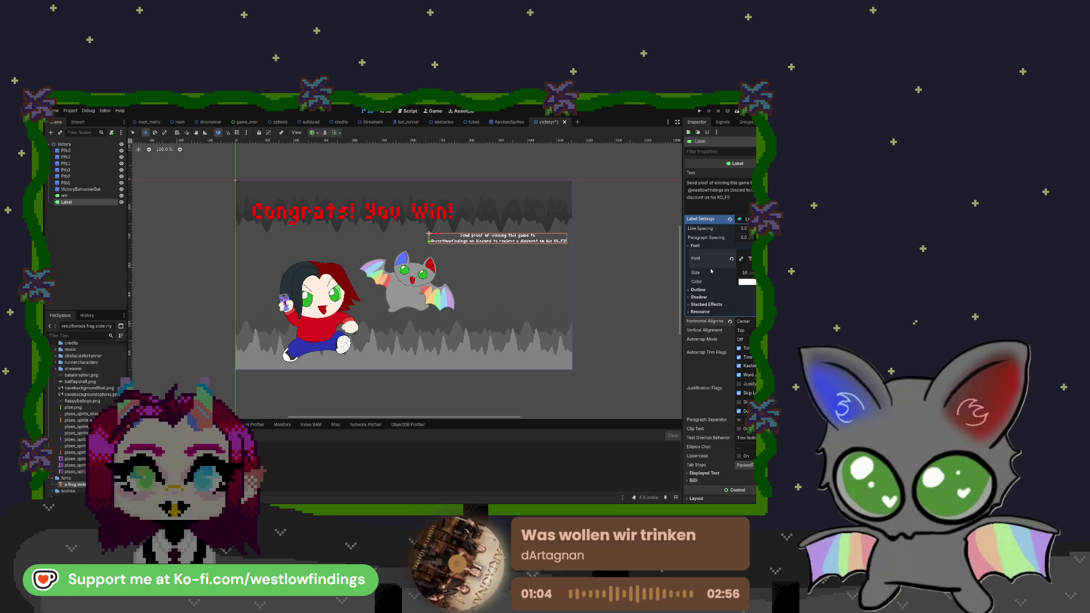
drag(748, 272, 764, 272)
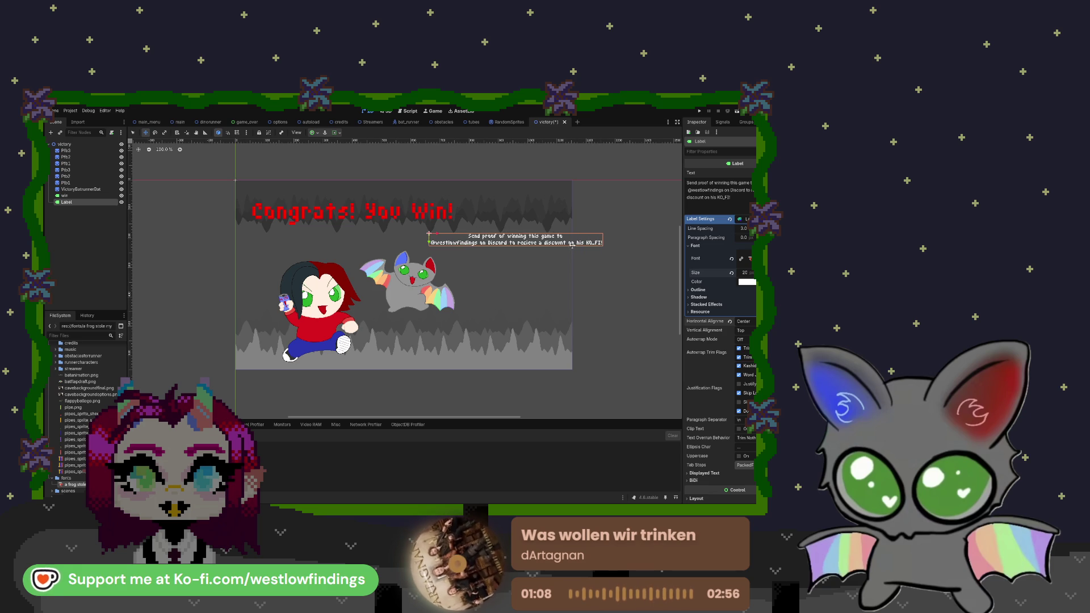
- Move the message down to the bottom edge of the cave scene
mouse_move(572, 244)
mouse_down()
mouse_move(529, 341)
mouse_move(536, 383)
mouse_up()
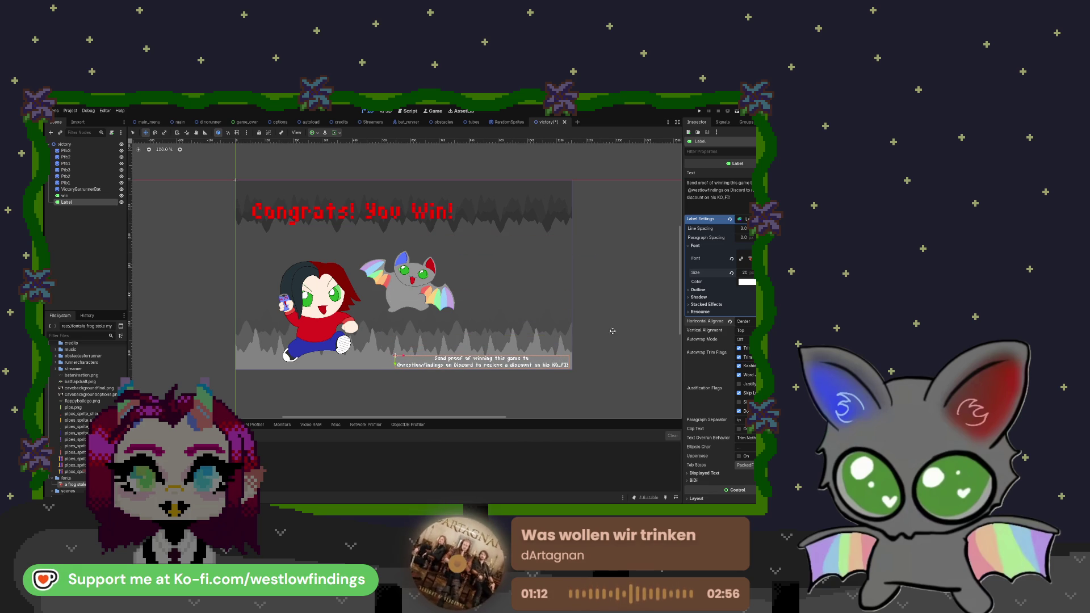
click(91, 196)
click(91, 202)
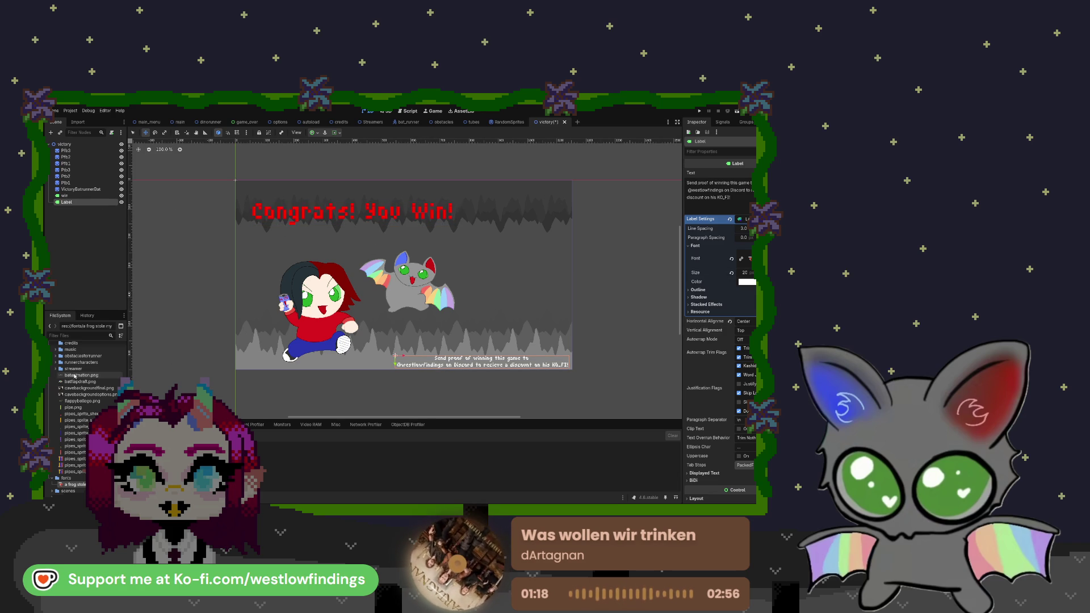
scroll(83, 374, up, 5)
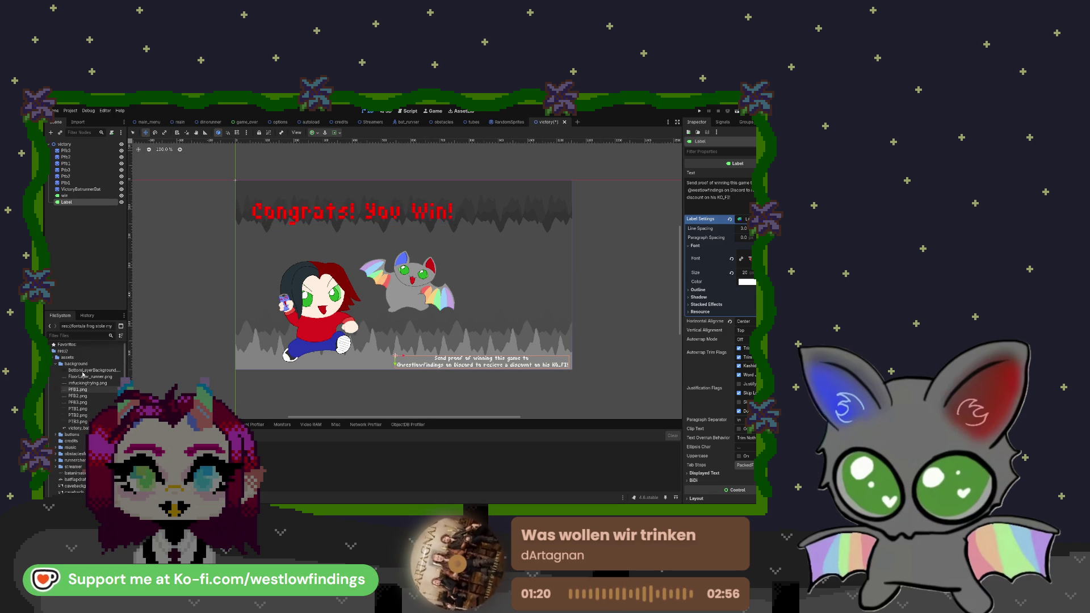
- Add a TextureButton node after the message label, deleting the trial Button and LinkButton
click(91, 239)
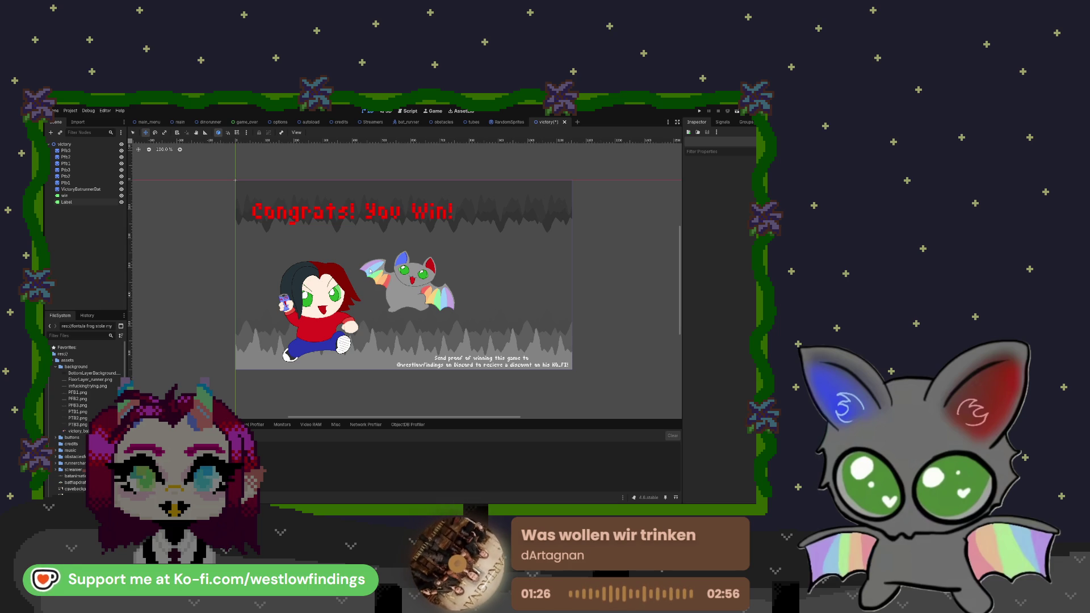
key(ctrl+v)
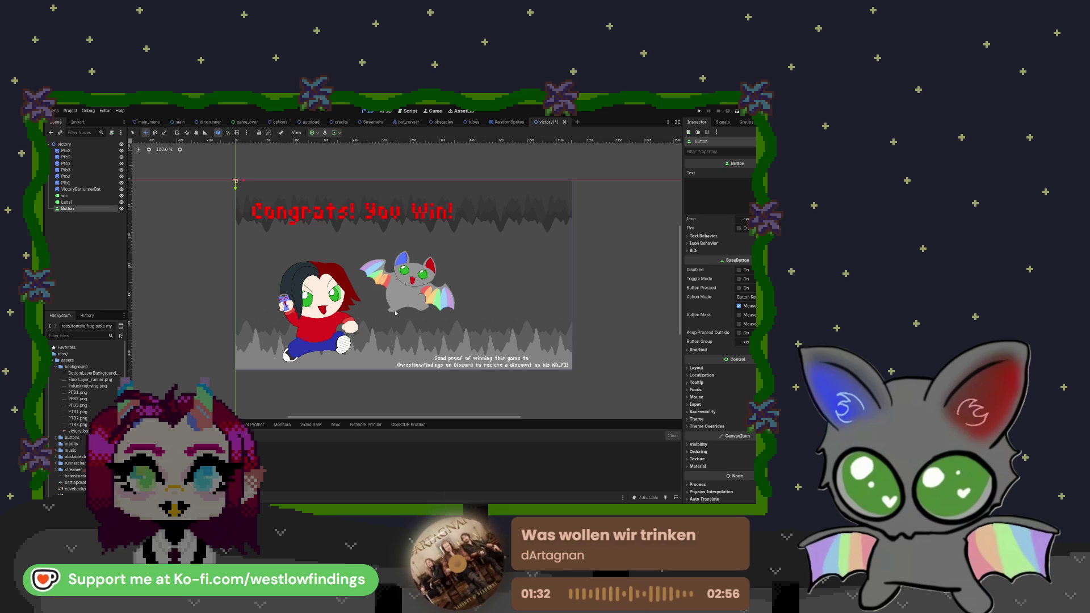
key(Delete)
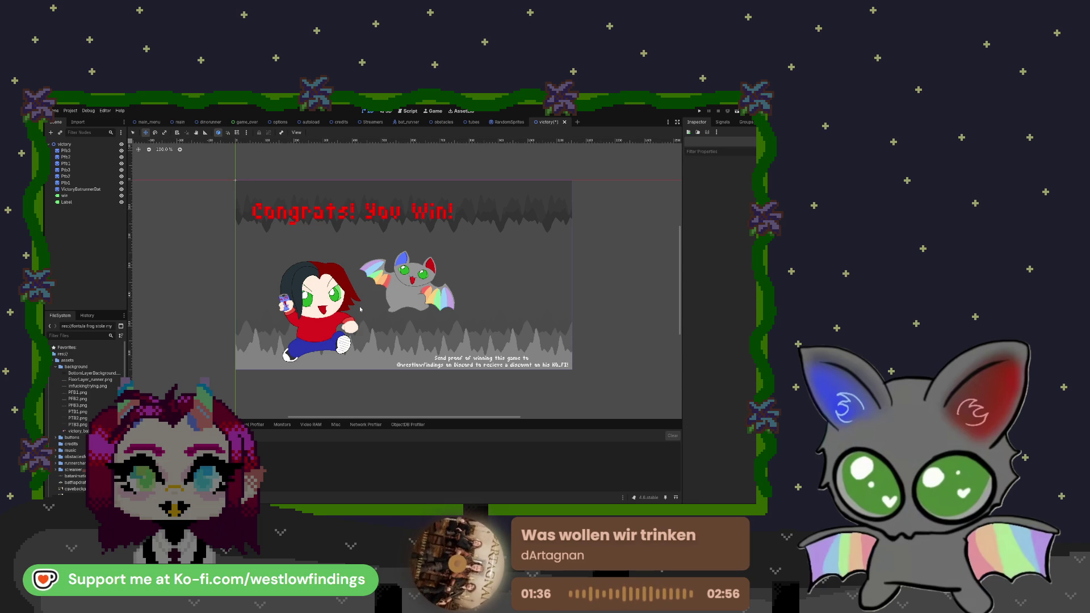
key(ctrl+v)
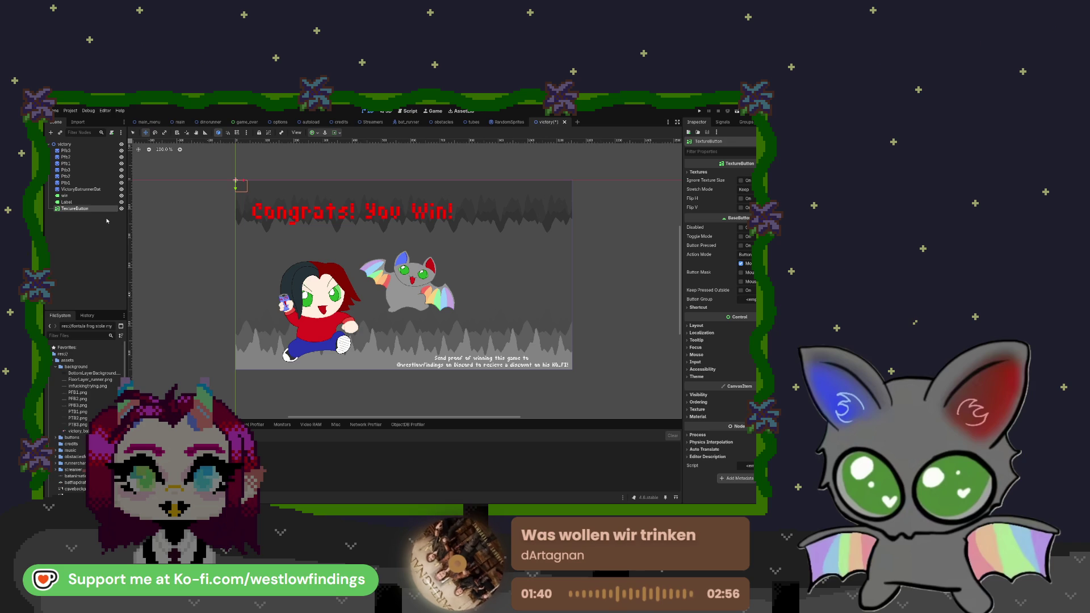
key(ctrl+v)
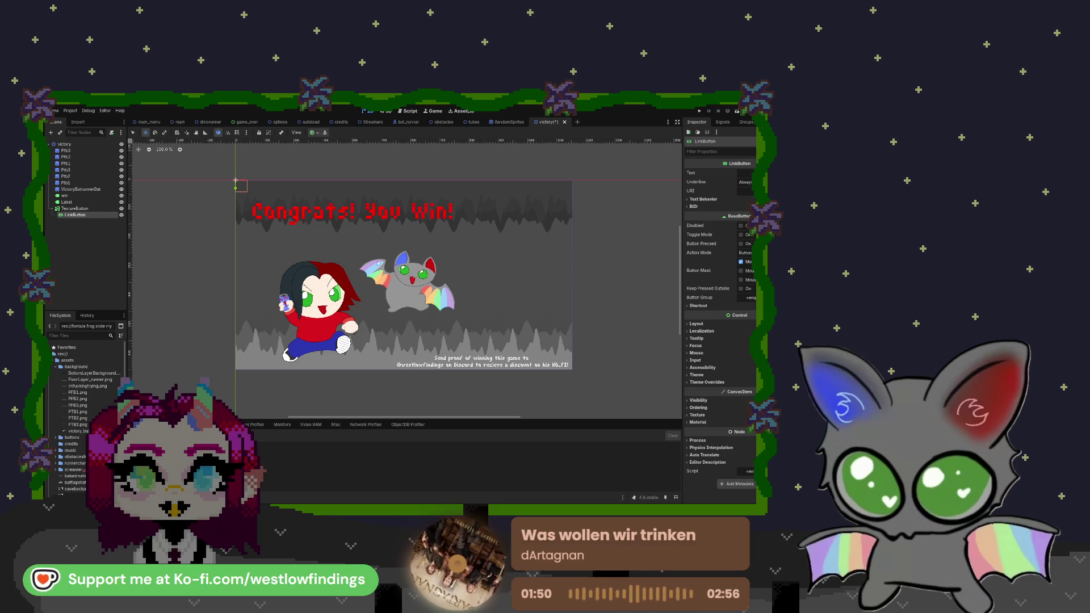
key(Delete)
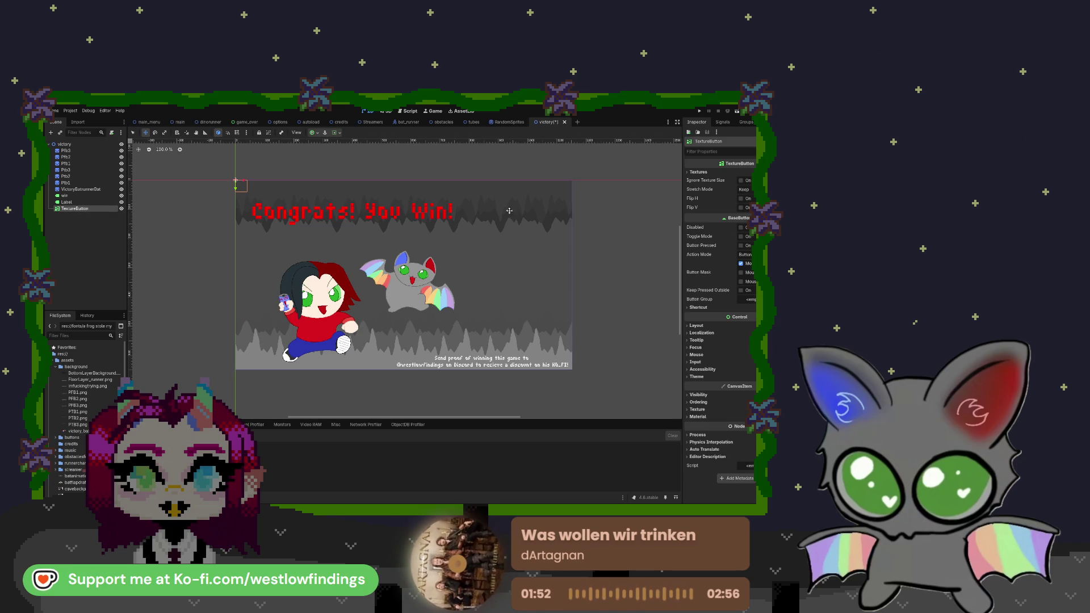
- Give the TextureButton the menubutton Normal texture, place it lower right, and attach victory.gd to the root
click(702, 173)
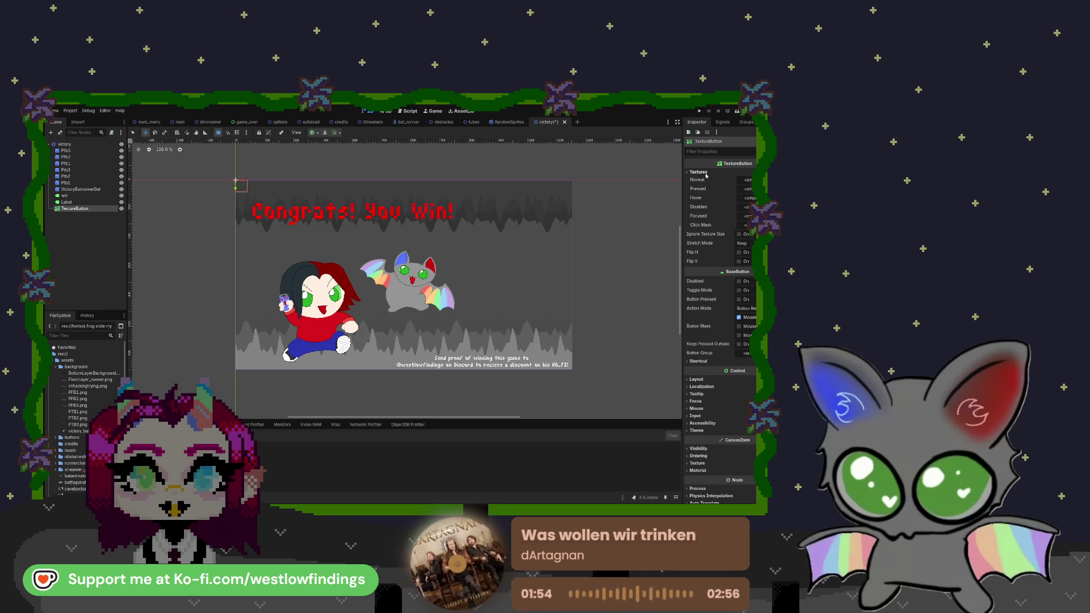
click(56, 438)
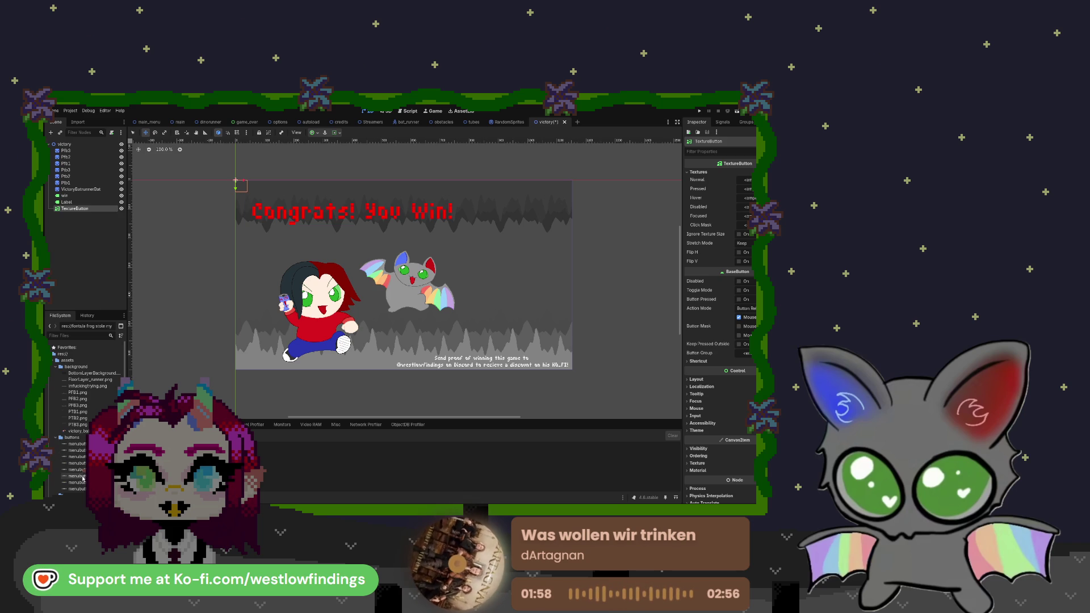
mouse_move(77, 450)
mouse_down()
mouse_move(409, 437)
mouse_move(745, 180)
mouse_up()
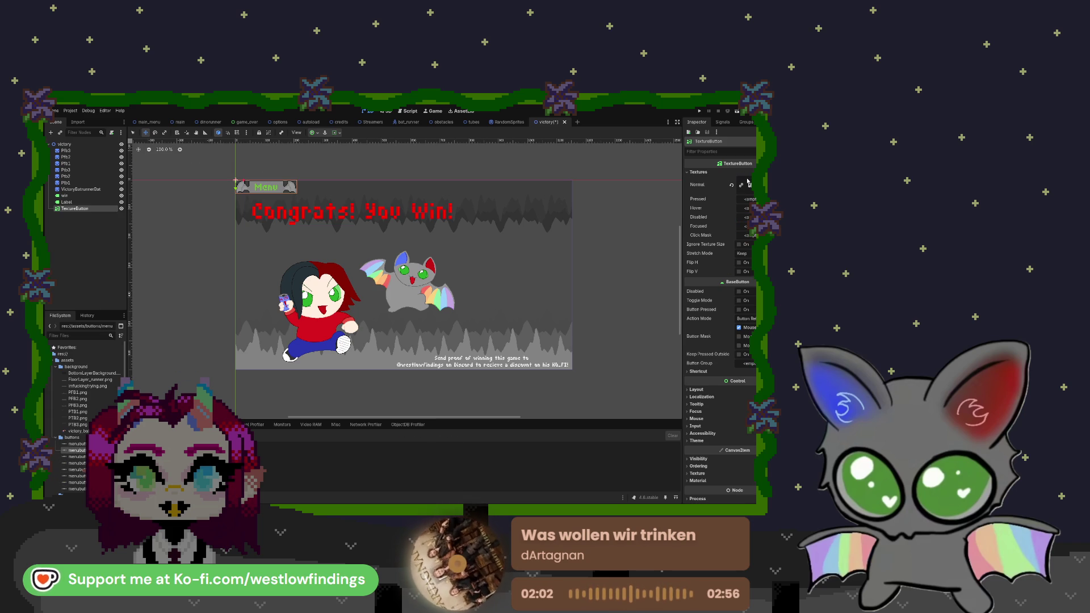
mouse_move(272, 182)
mouse_down()
mouse_move(517, 311)
mouse_move(519, 274)
mouse_move(524, 336)
mouse_up()
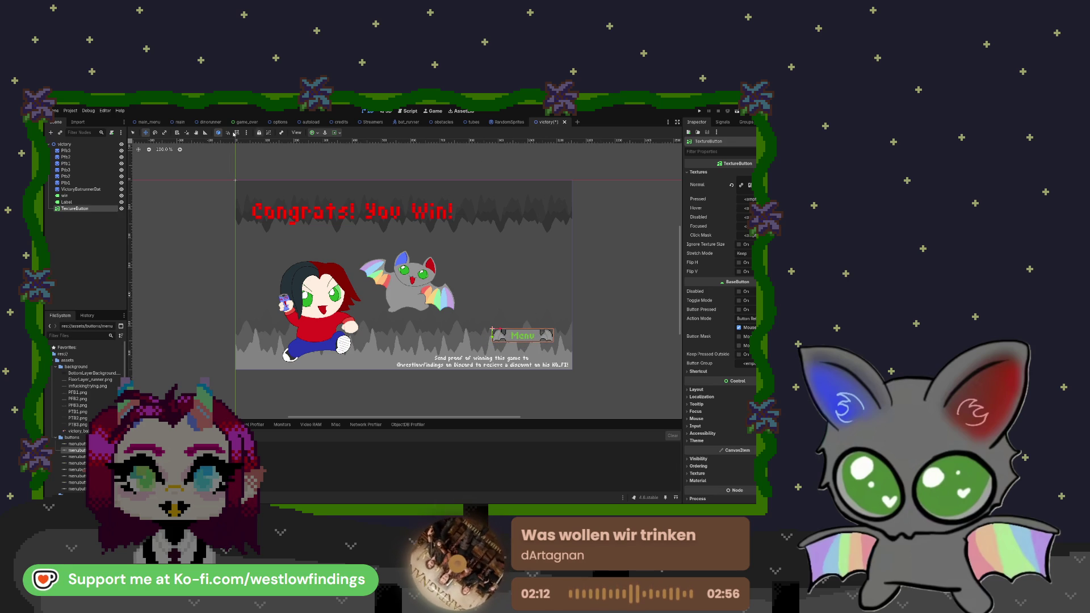
click(83, 146)
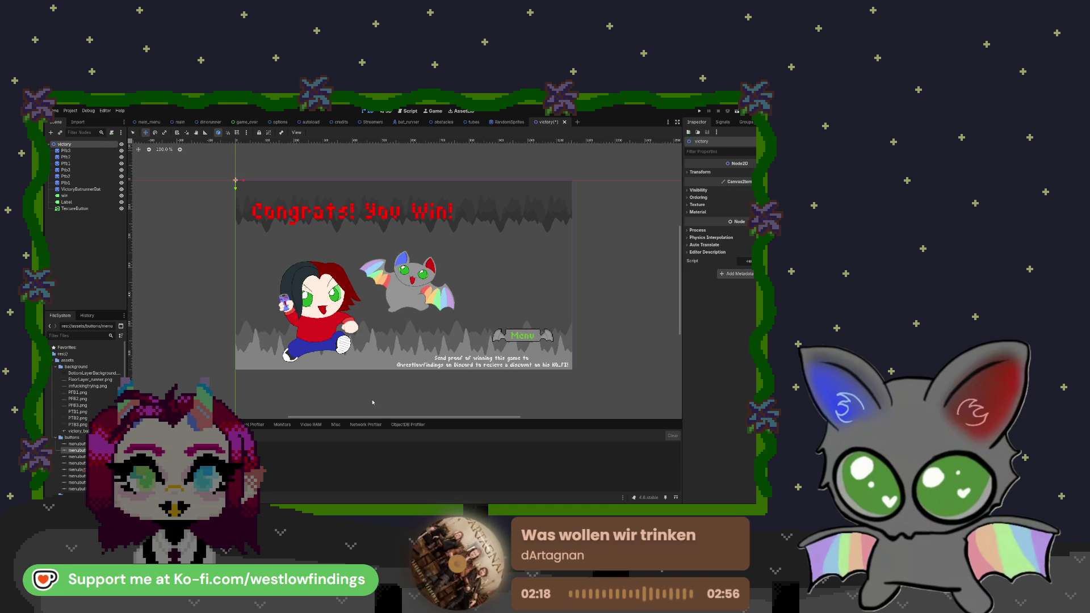
click(400, 363)
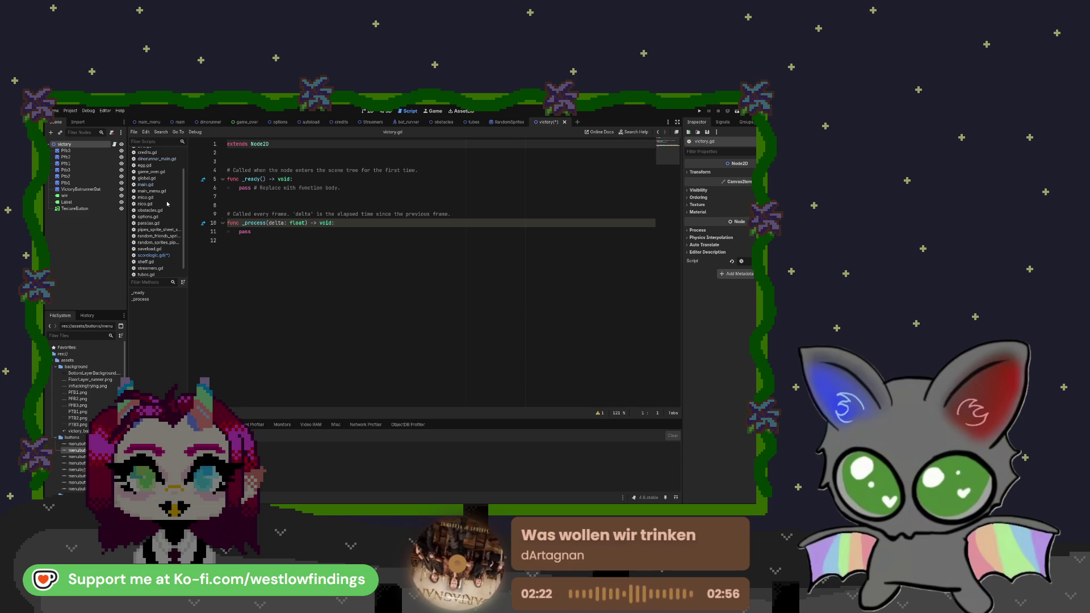
- Connect the TextureButton's pressed signal to a handler in victory.gd
click(245, 241)
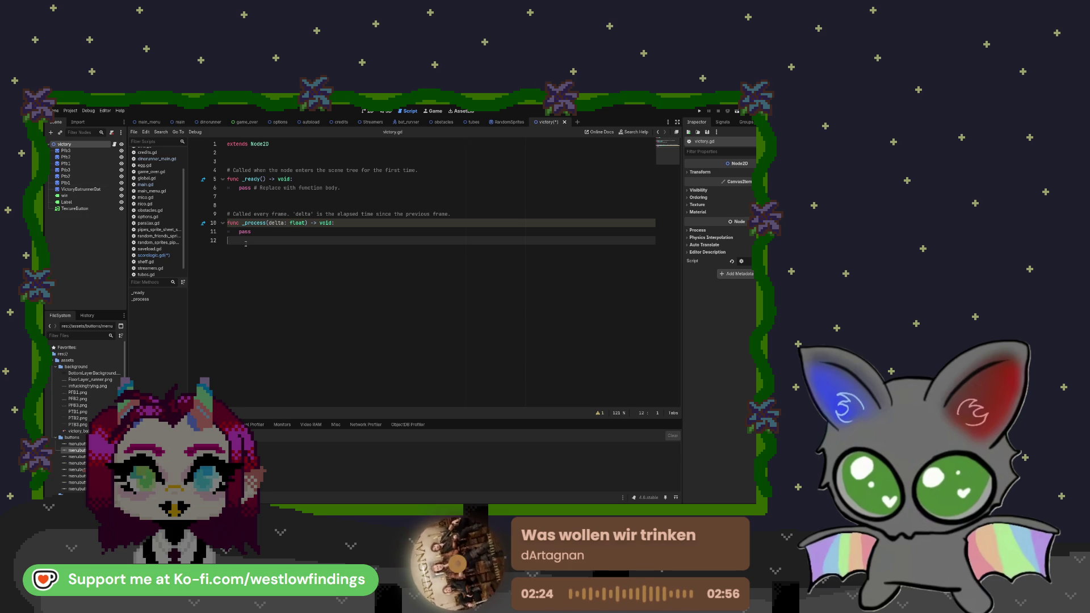
key(Return)
click(75, 208)
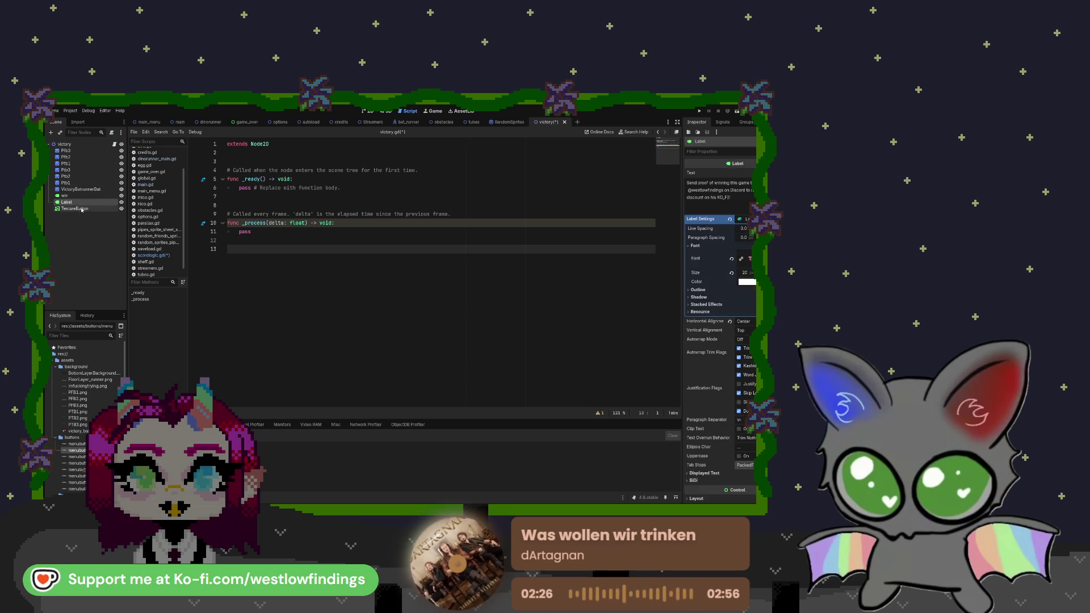
click(722, 122)
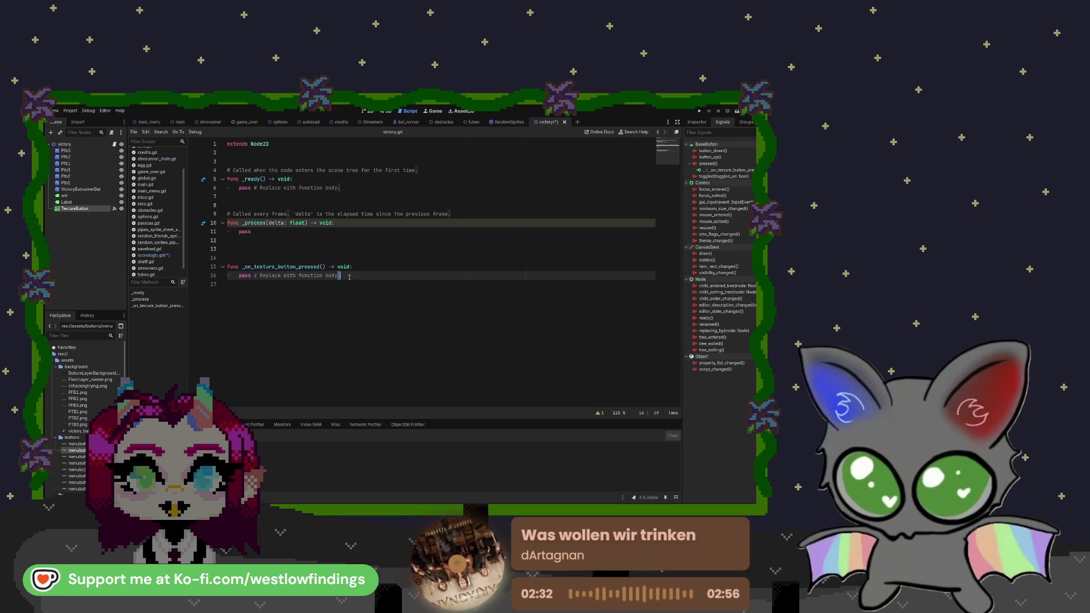
- Replace pass with get_tree().change_scene_to_file("res://scenes/main_menu.tscn")
mouse_move(349, 277)
mouse_down()
mouse_move(229, 276)
mouse_move(241, 277)
mouse_up()
key(BackSpace)
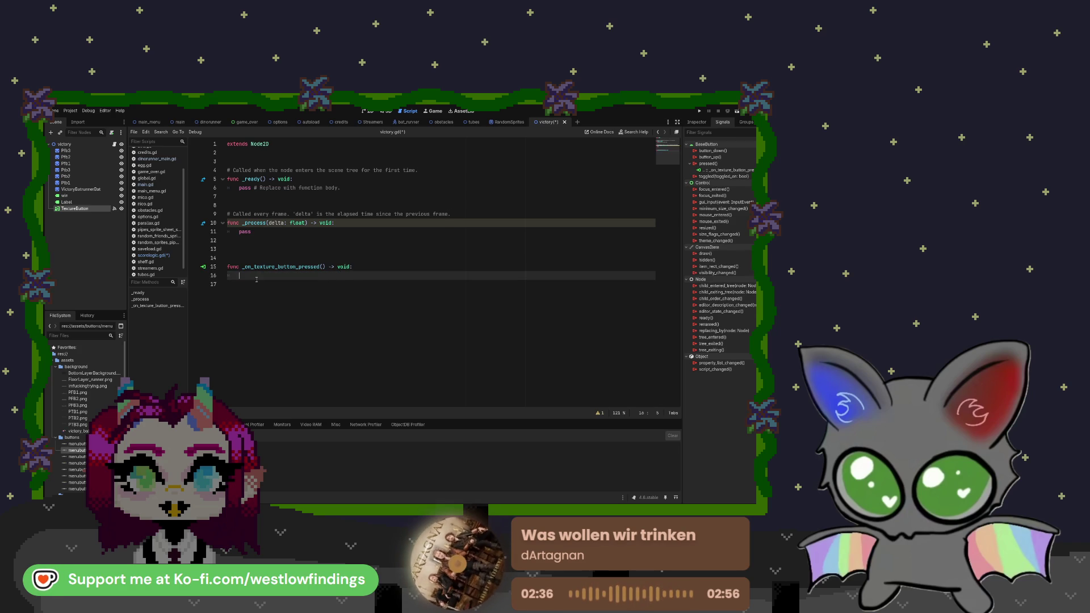
text(get)
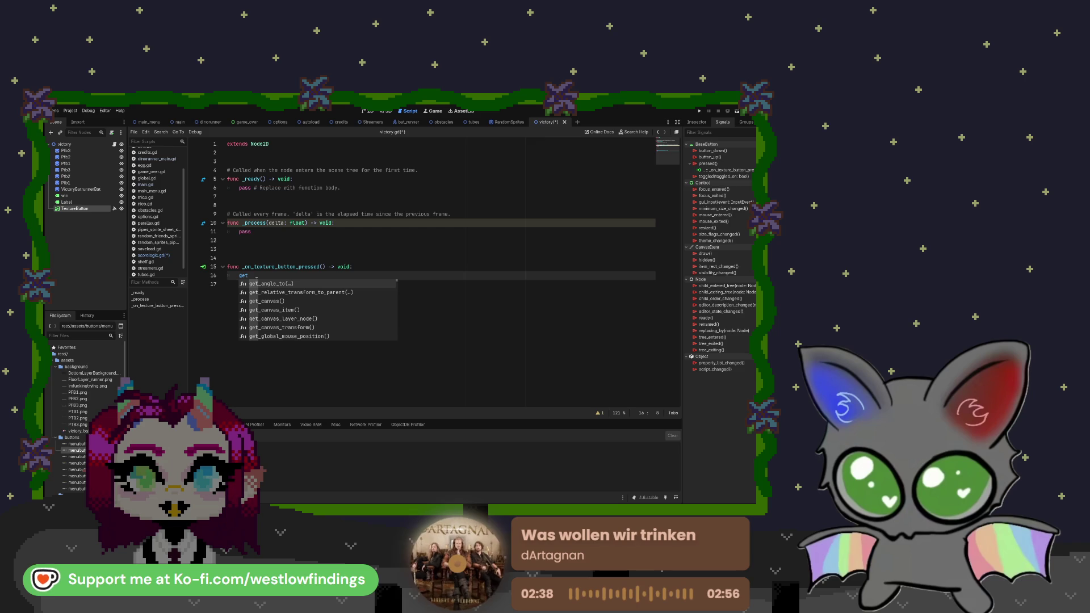
text(_tre)
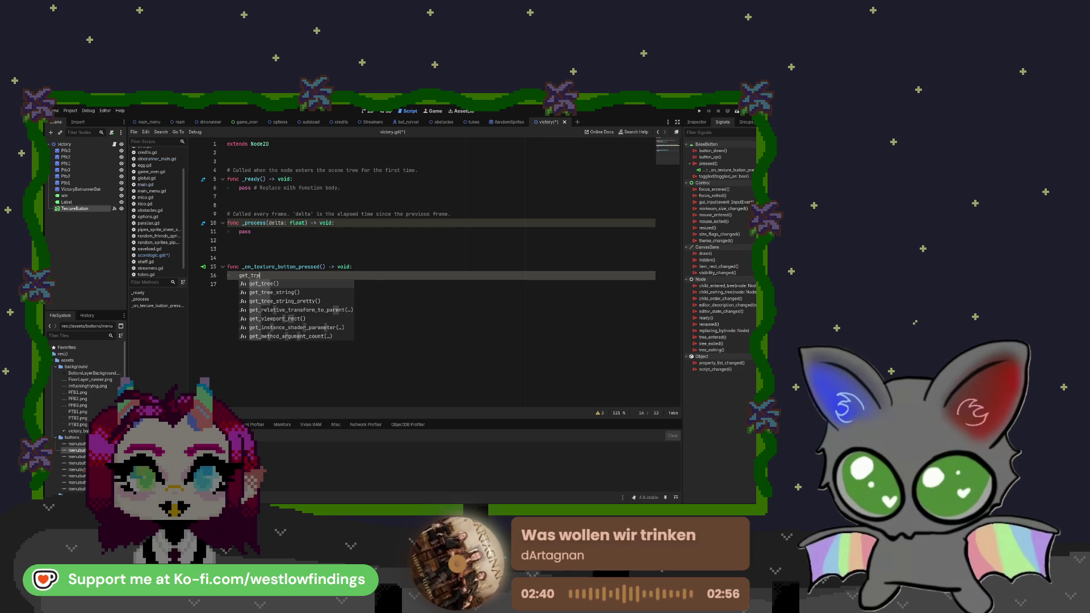
key(Return)
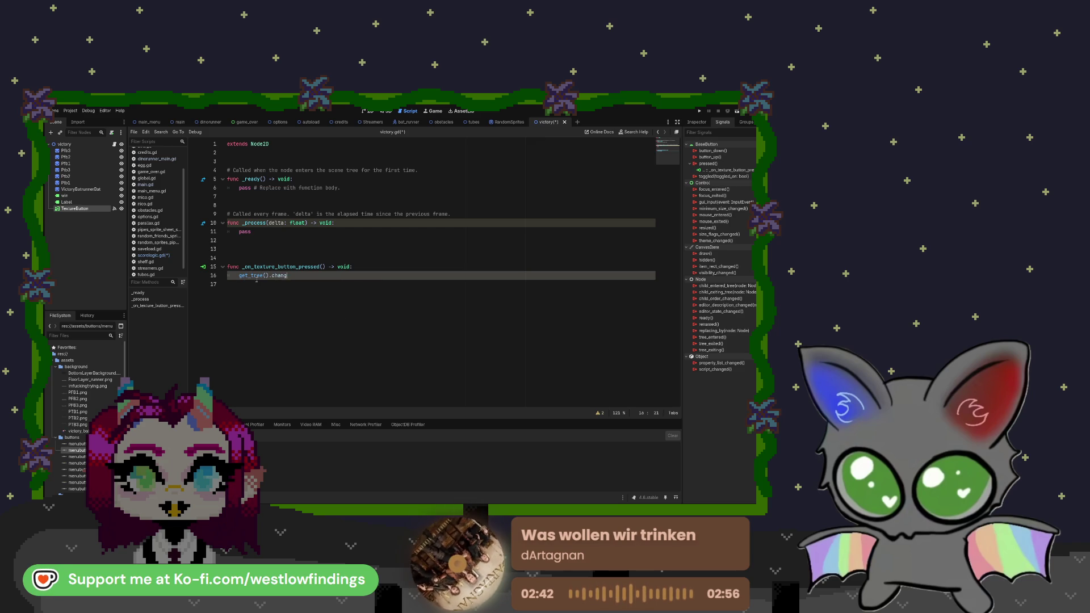
text(change)
key(Return)
text(main_m)
key(Return)
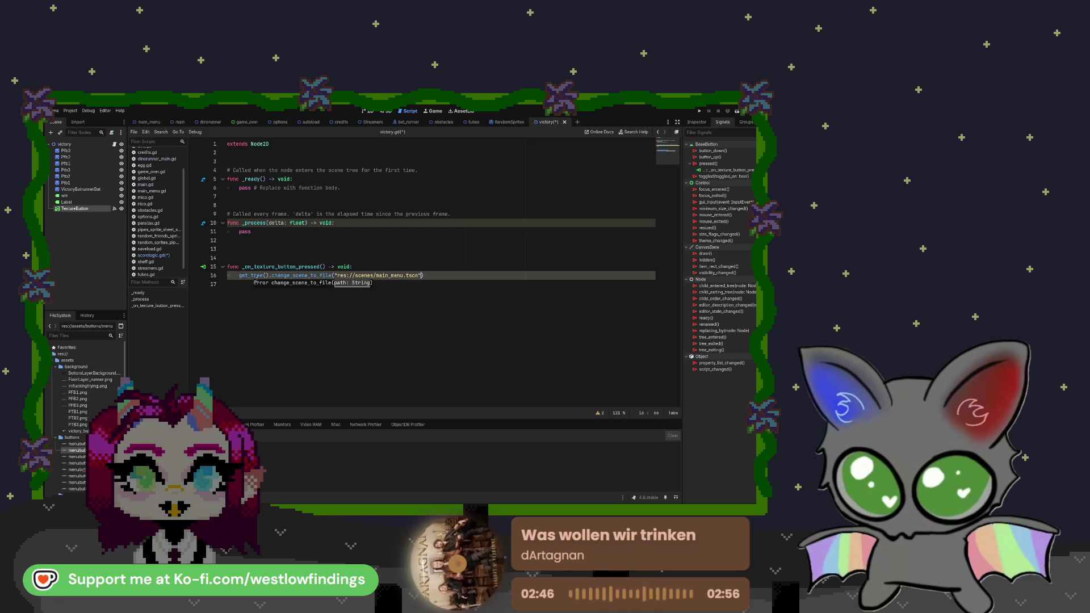
key(End)
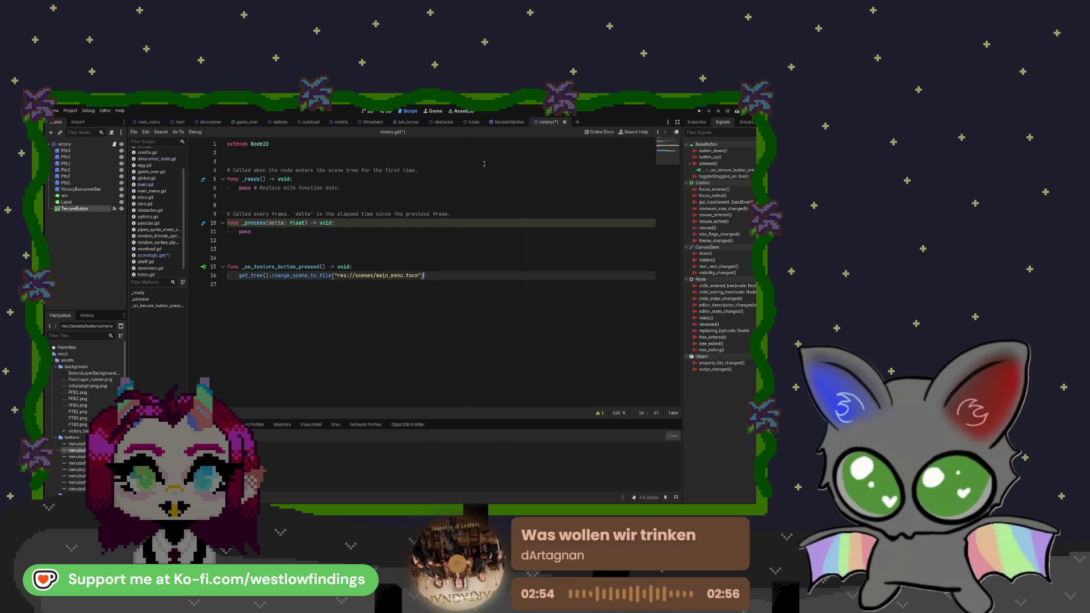
click(366, 111)
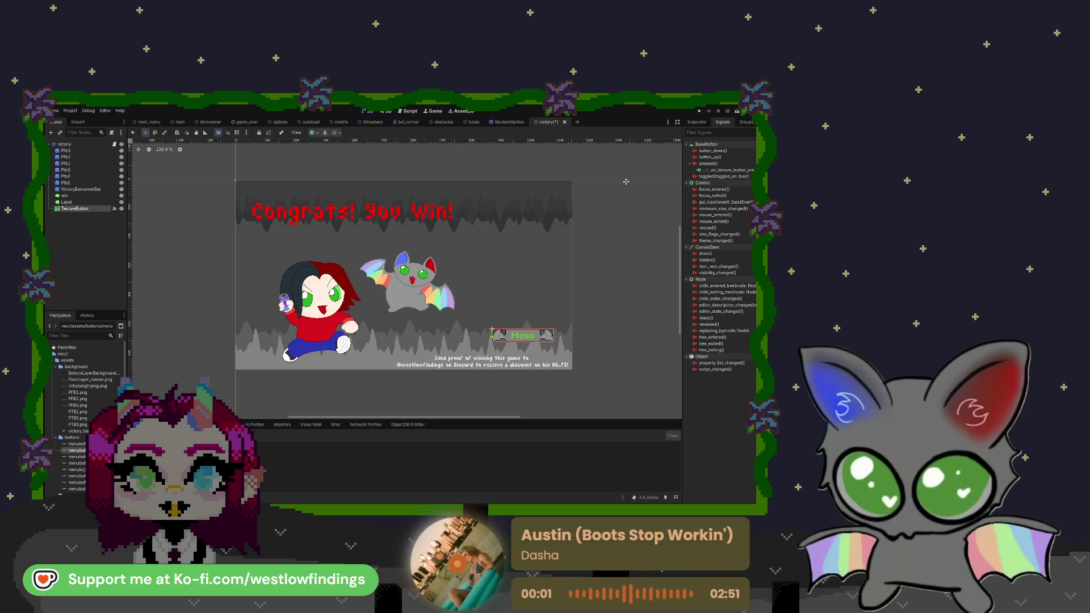
click(697, 122)
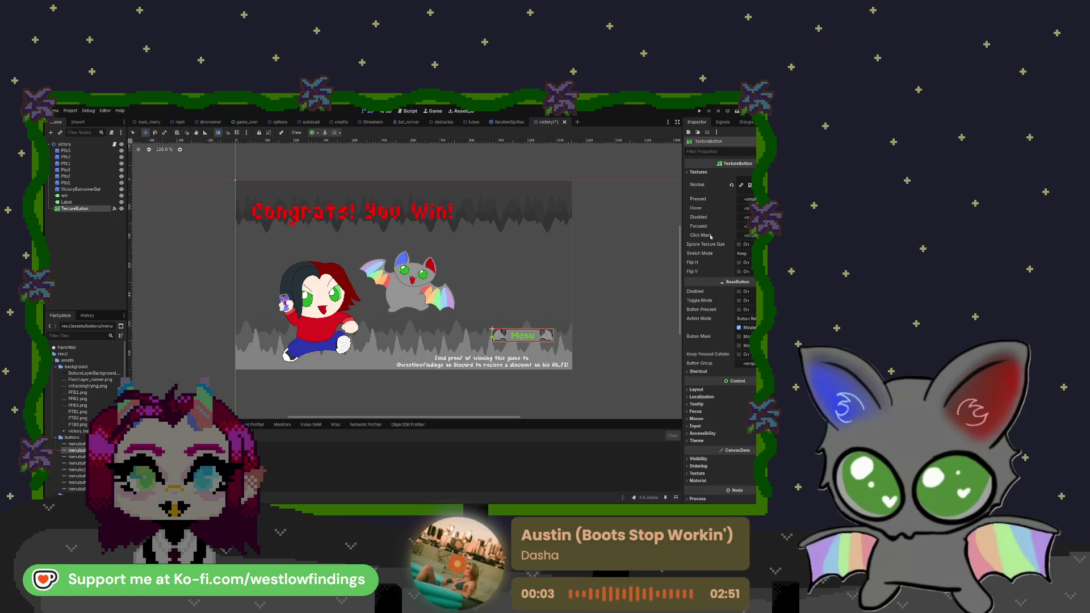
- Duplicate the TextureButton and rename the original node to menu
click(75, 242)
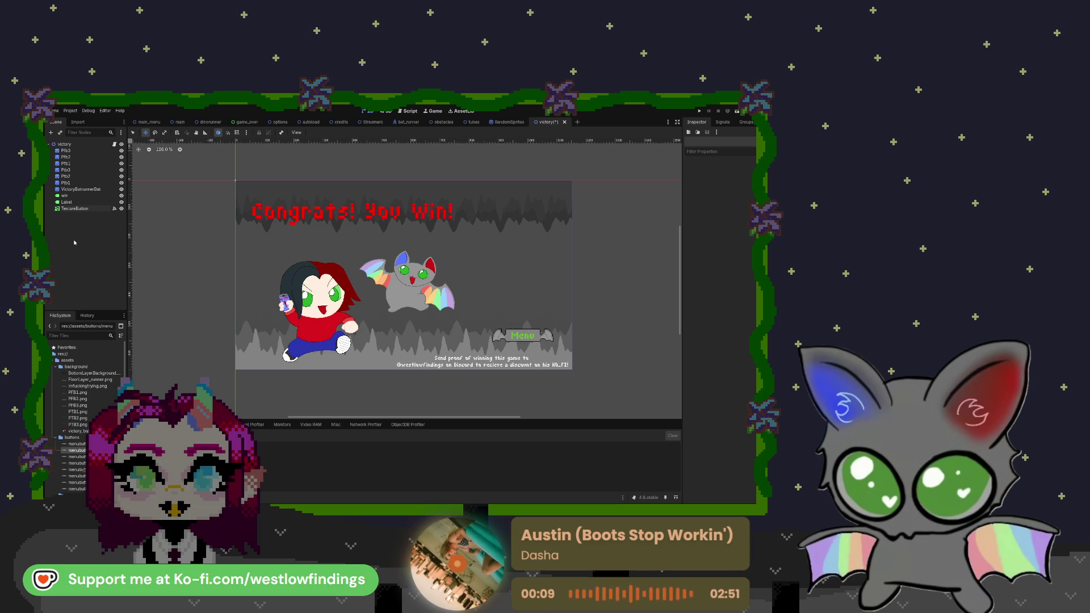
click(75, 208)
key(ctrl+d)
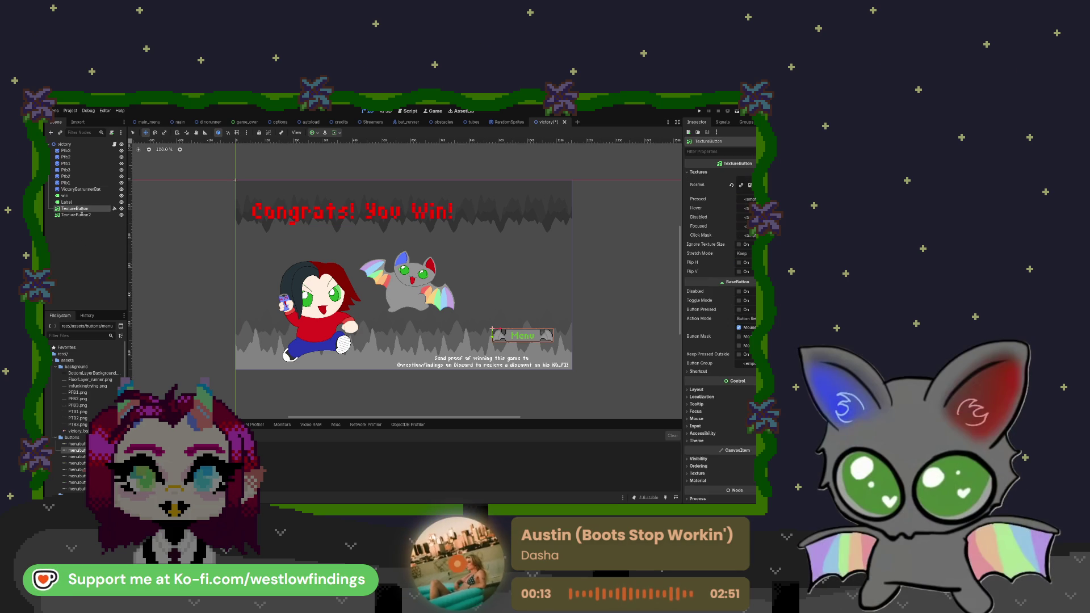
text(menu)
key(Return)
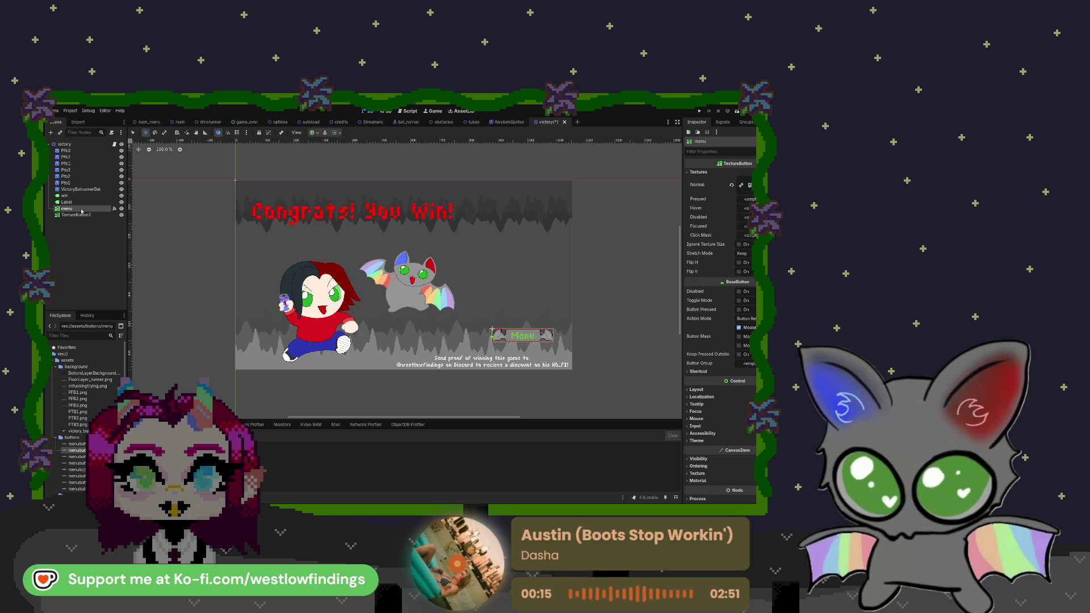
click(115, 145)
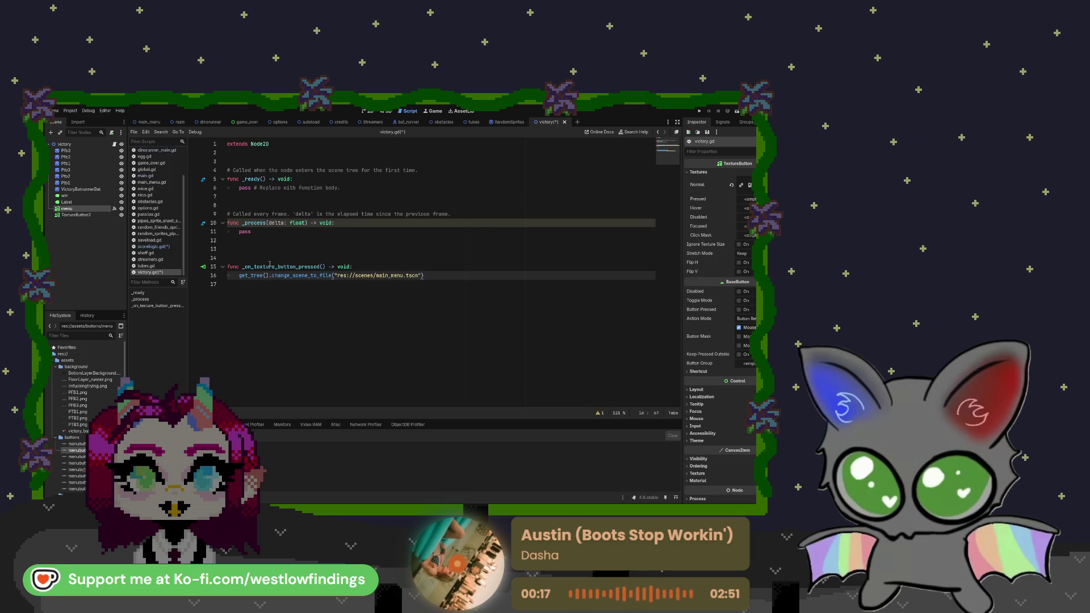
- Remove the old texture-button pressed handler and its signal connection, keeping _on_menu_pressed
double_click(267, 266)
text(m)
click(262, 283)
key(Up)
key(Up)
drag(424, 275, 227, 266)
key(BackSpace)
key(BackSpace)
key(BackSpace)
key(BackSpace)
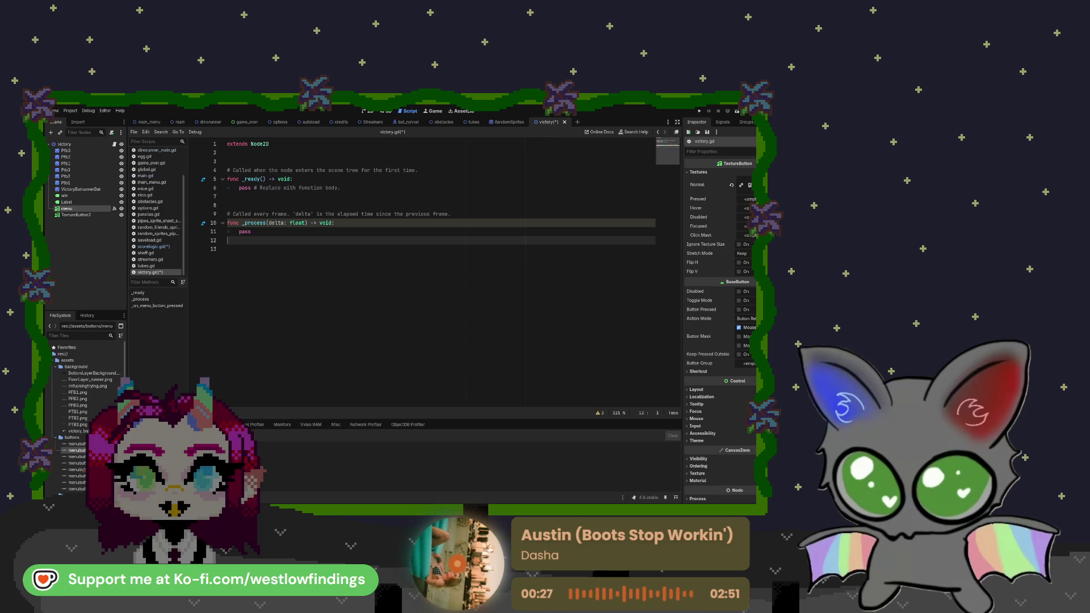
click(723, 122)
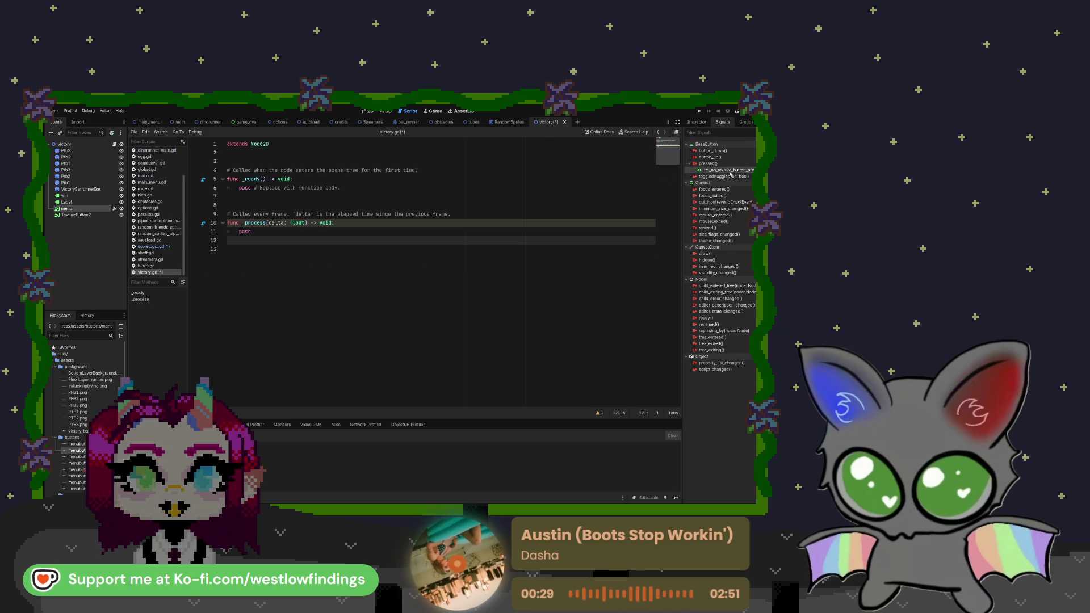
key(Delete)
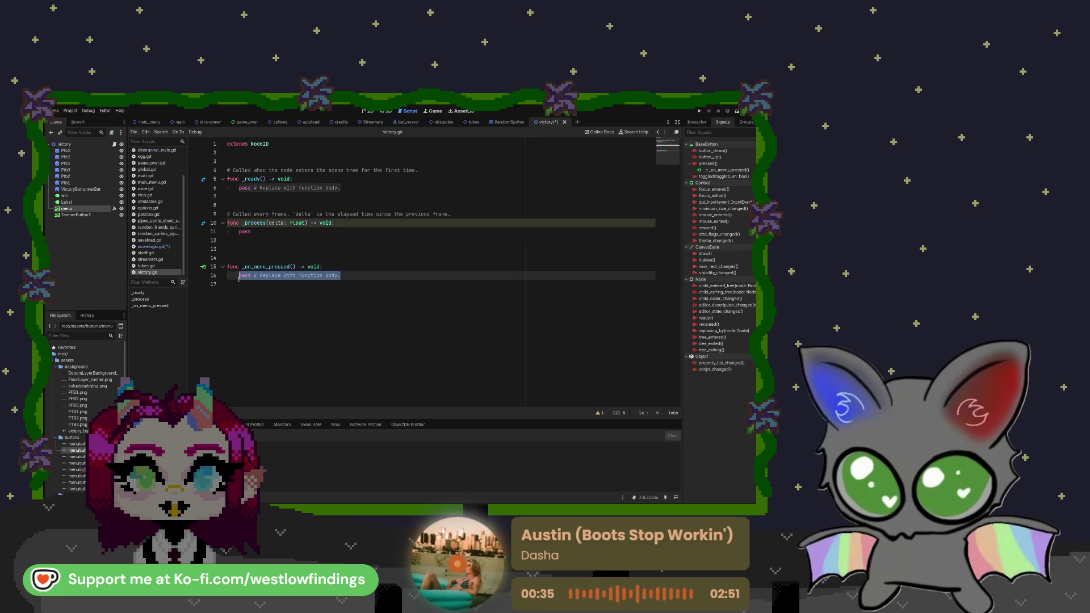
- Make _on_menu_pressed call get_tree().change_scene_to_file("res://scenes/main_menu.tscn")
key(BackSpace)
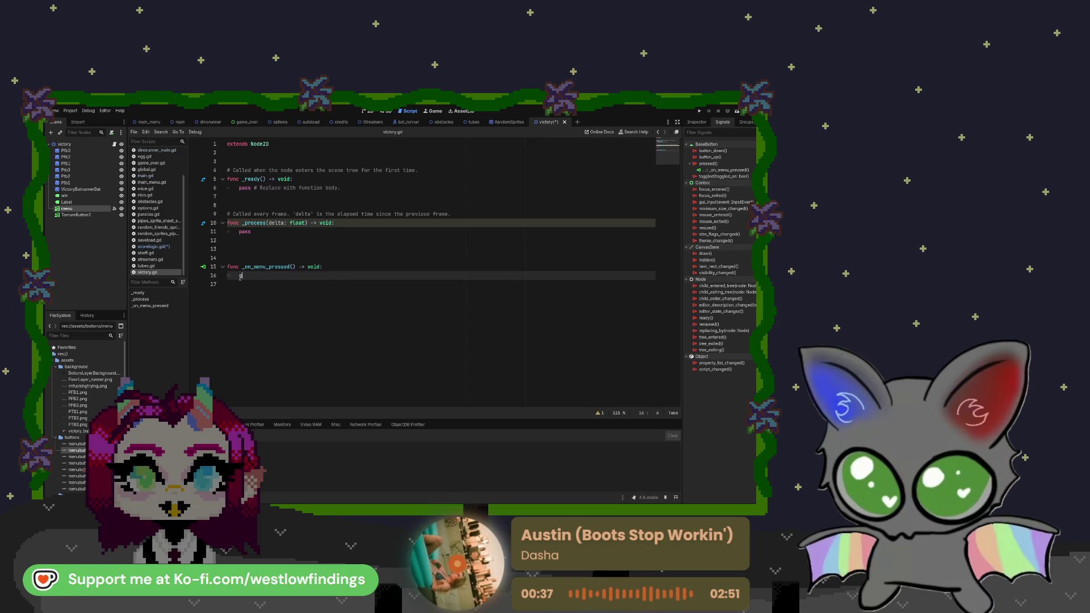
text(get_tree)
key(Return)
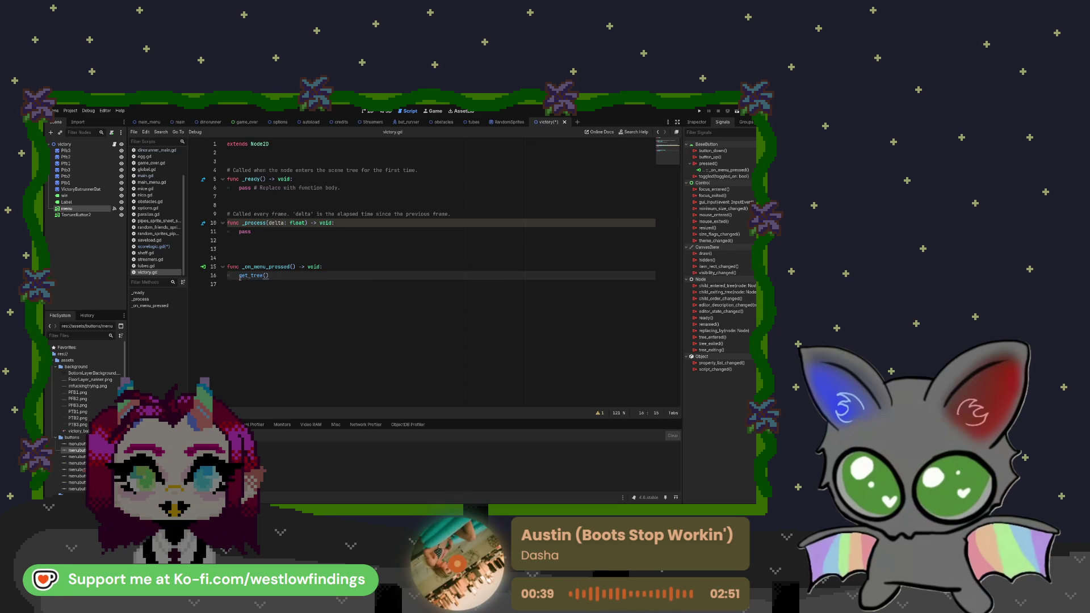
text(.change)
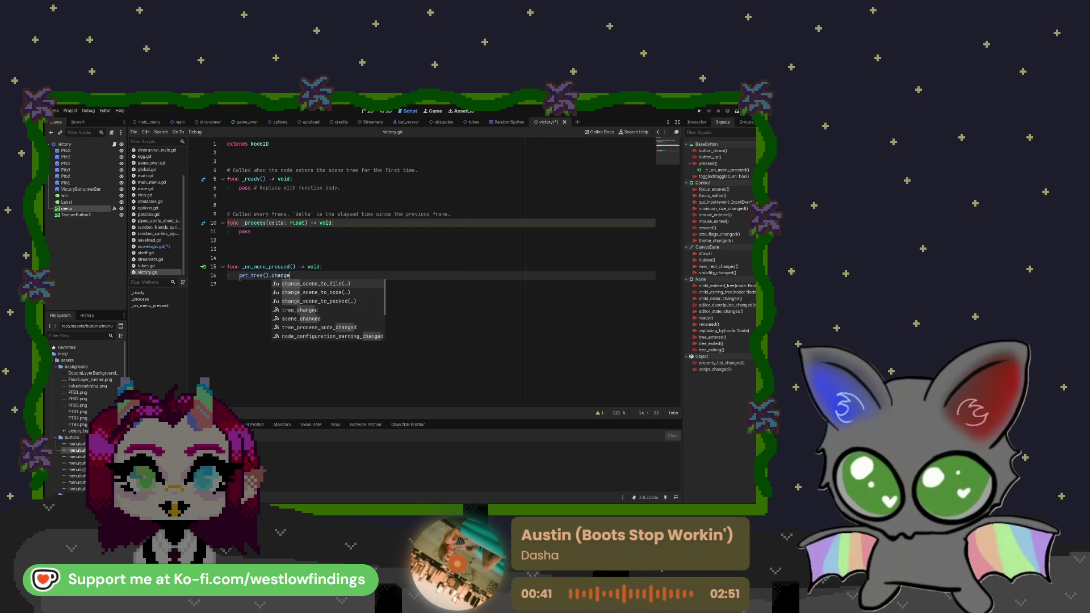
key(Return)
key(Down)
key(Down)
key(Down)
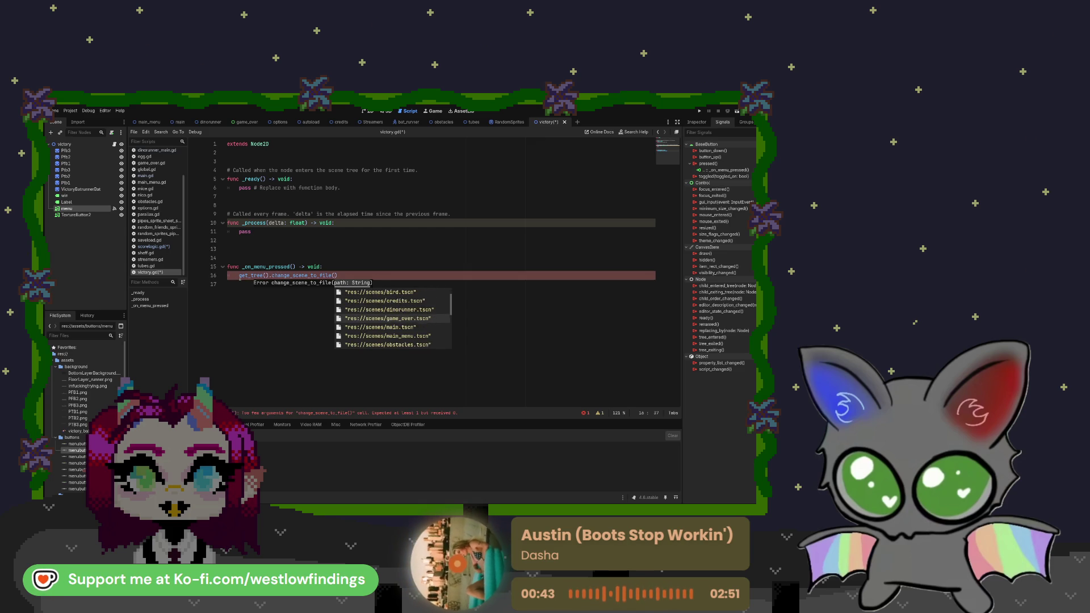
key(Return)
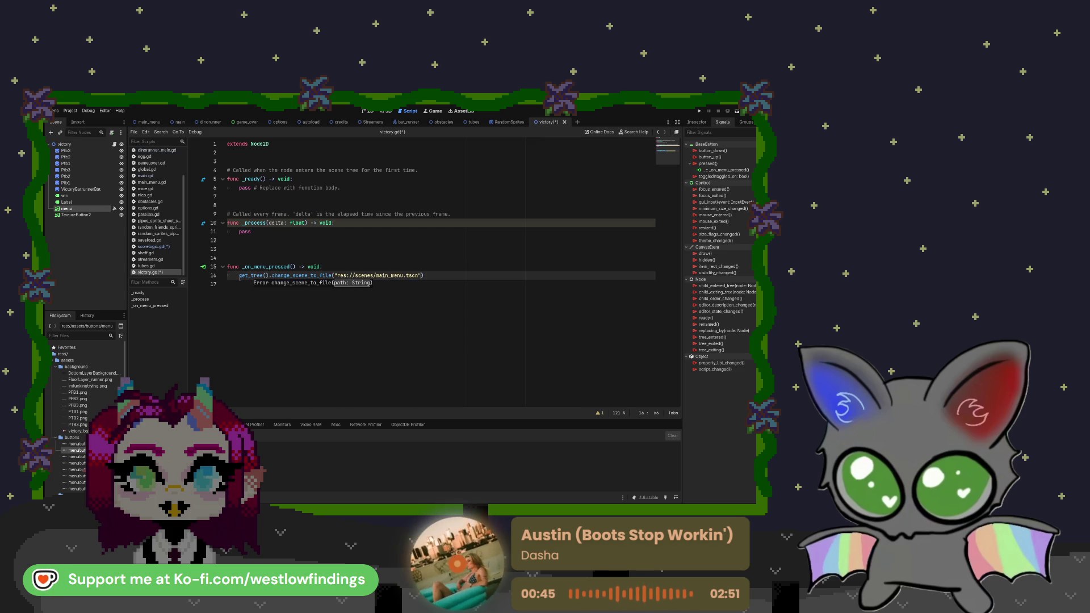
key(Return)
key(Return)
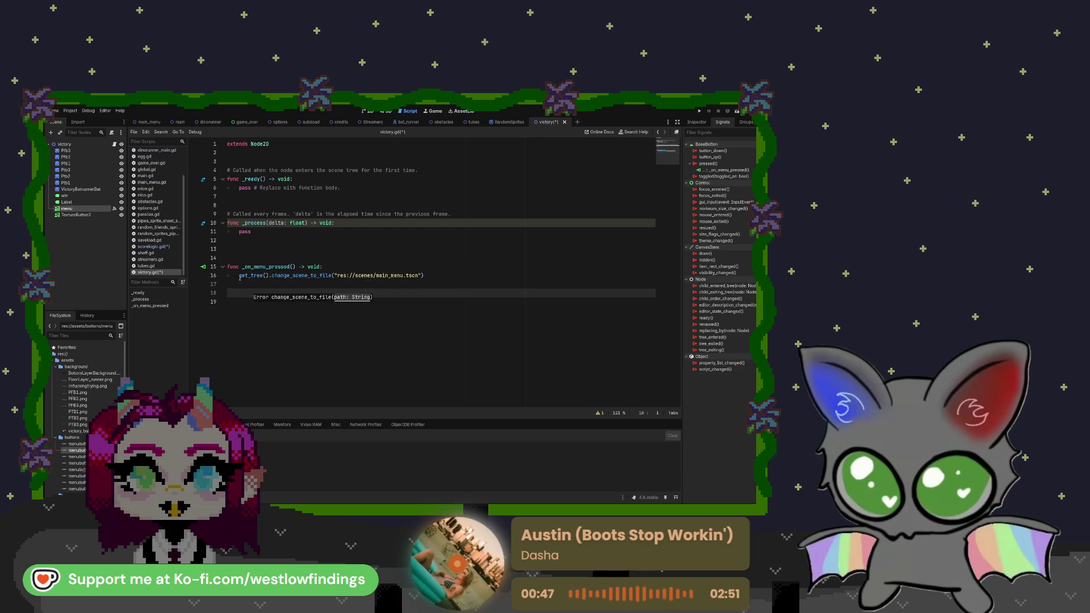
click(93, 215)
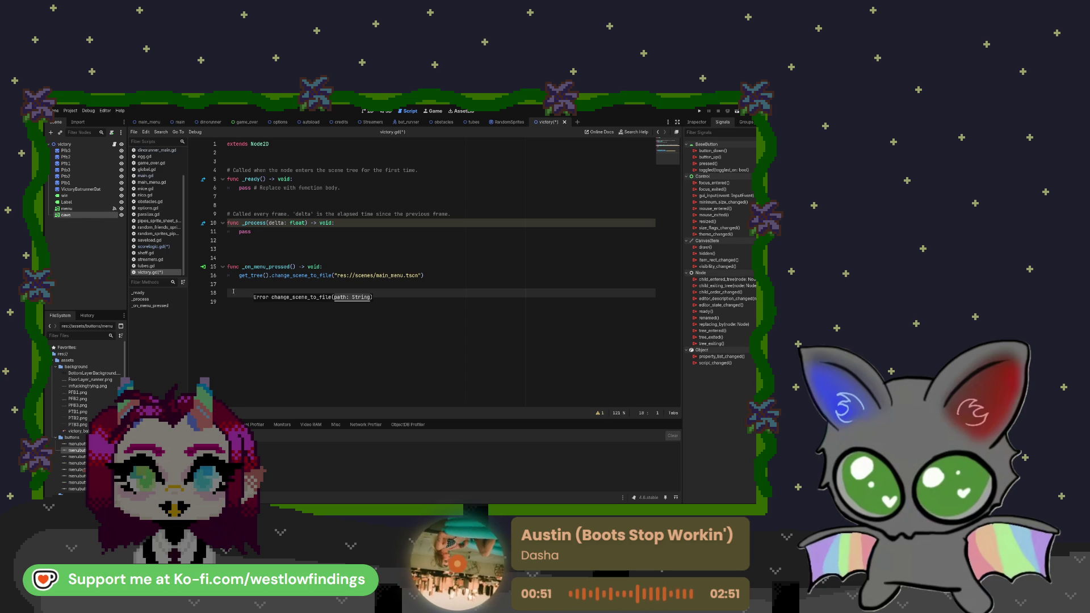
- Connect the second button's pressed signal to a new _on_cave_pressed handler
click(708, 163)
drag(393, 373, 372, 348)
click(339, 298)
key(BackSpace)
key(BackSpace)
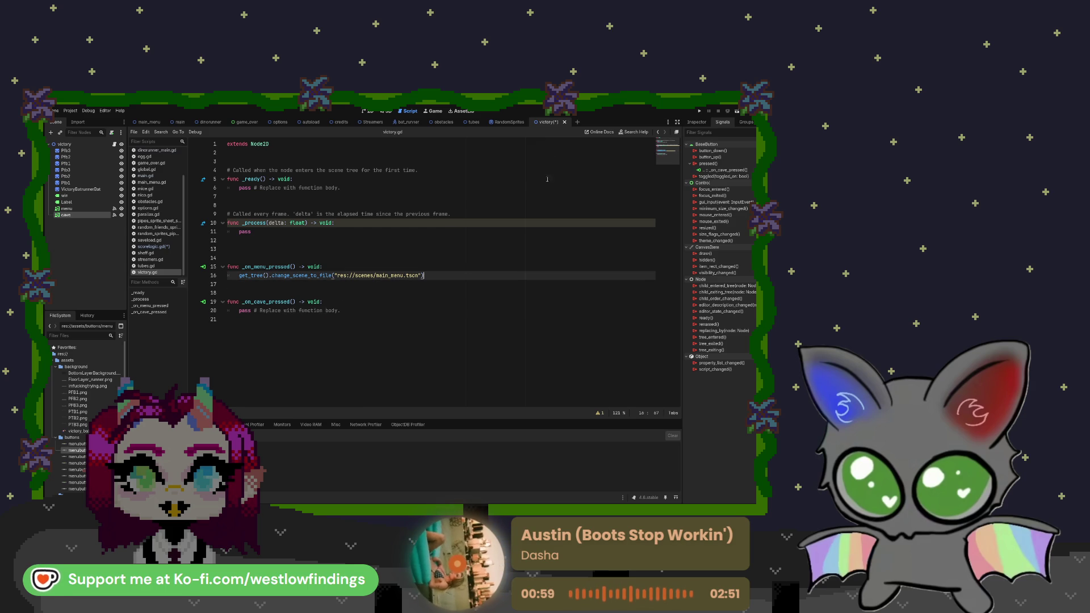
- Create a new empty scene and save it as cave
key(ctrl+n)
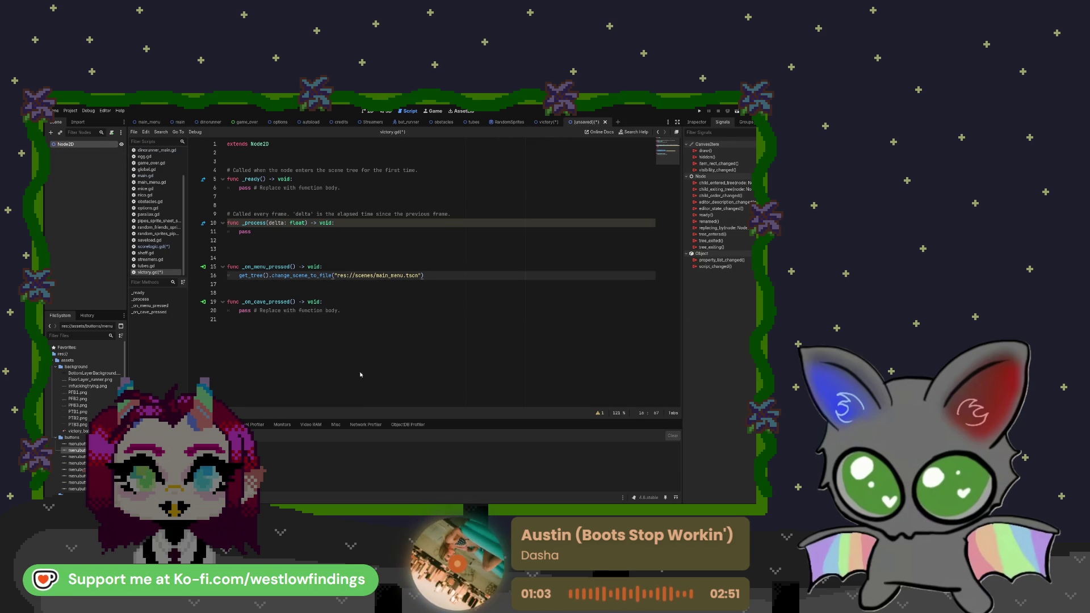
key(ctrl+s)
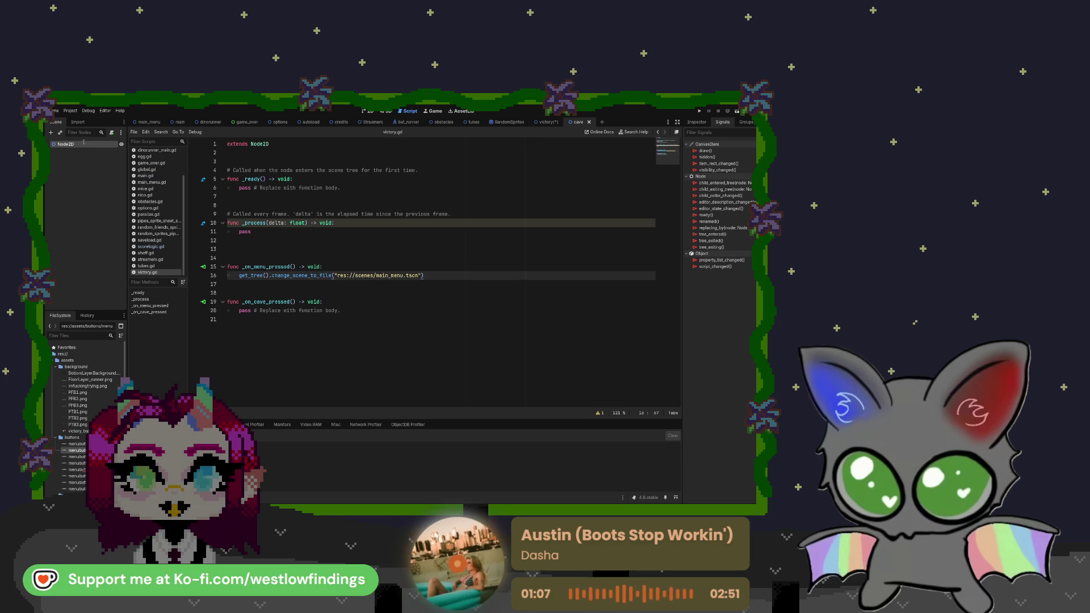
text(cave)
key(ctrl+s)
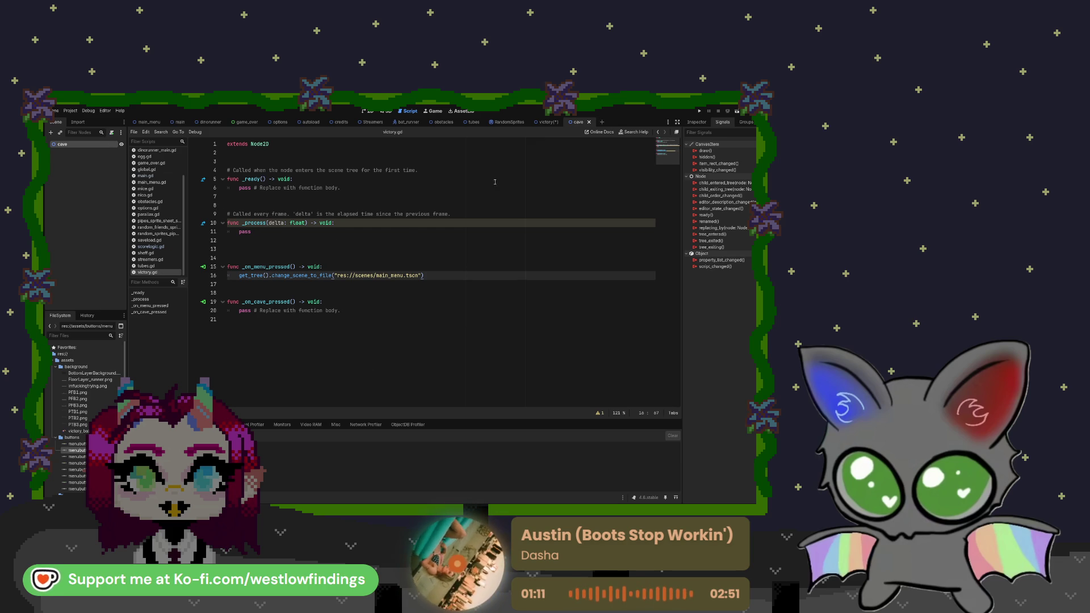
- Make _on_cave_pressed call get_tree().change_scene_to_file("res://scenes/cave.tscn")
drag(240, 310, 351, 310)
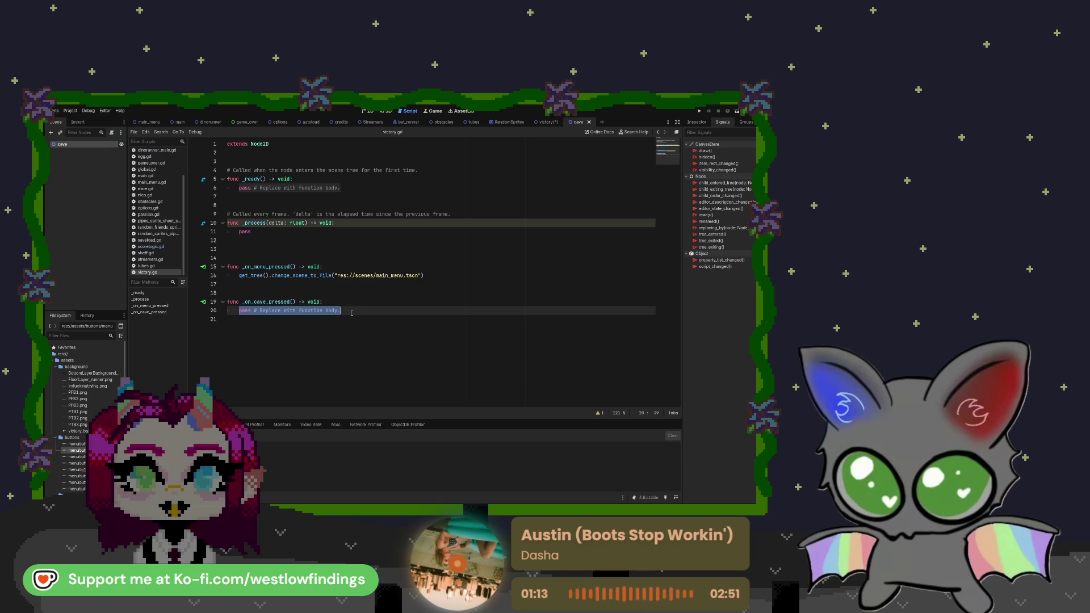
key(BackSpace)
text(get)
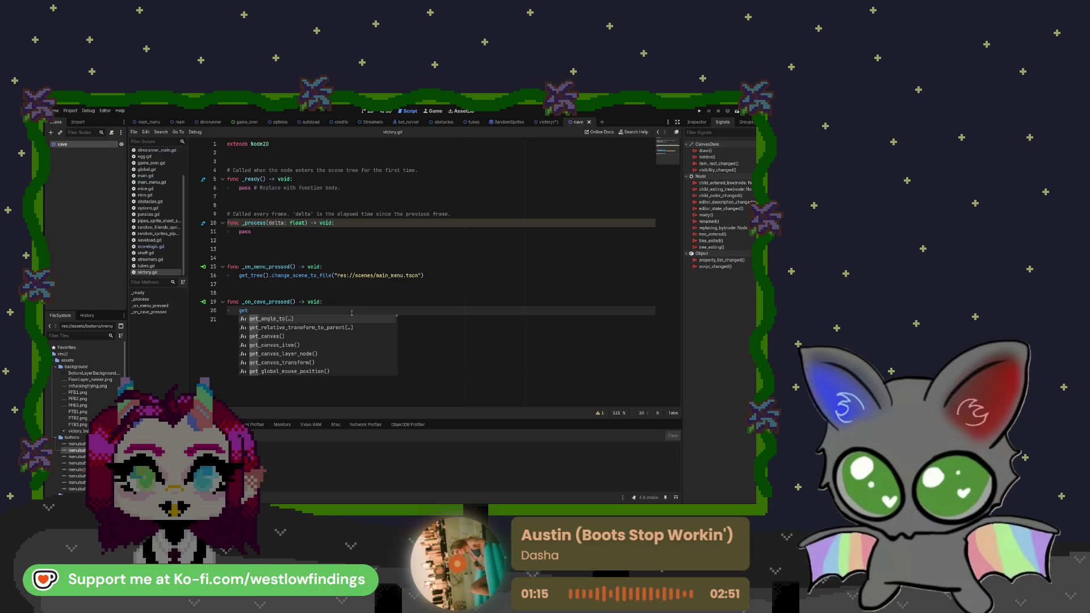
text(_tre)
key(Return)
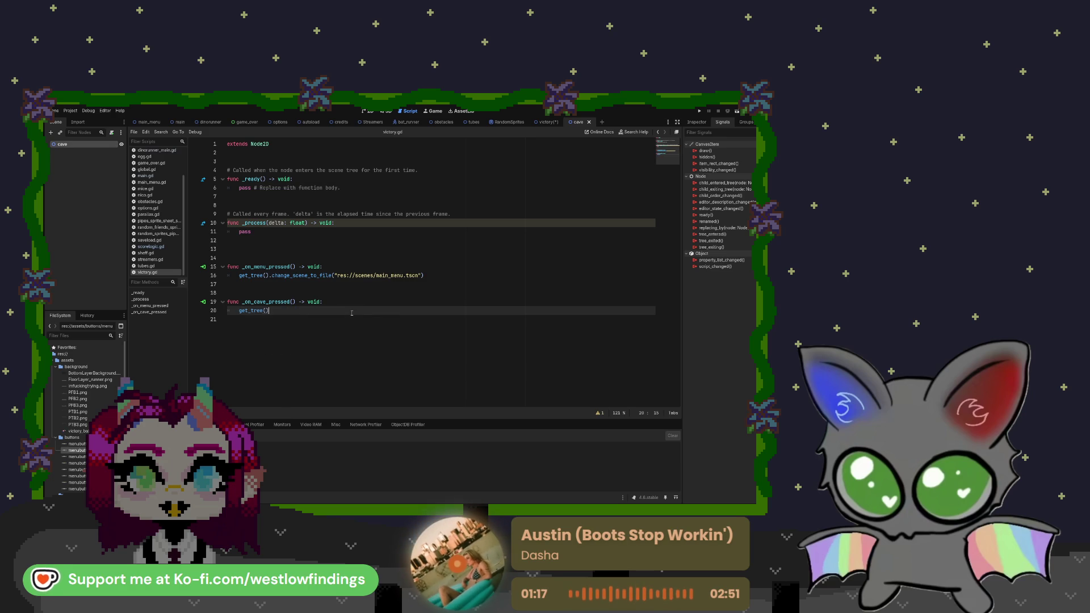
text(.change)
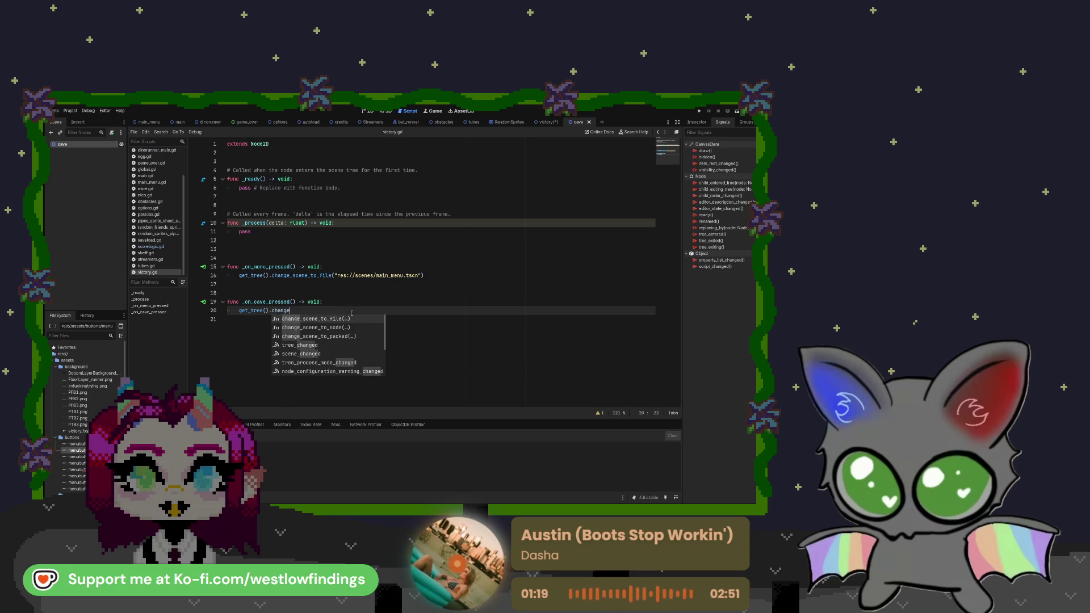
key(Return)
text(cave)
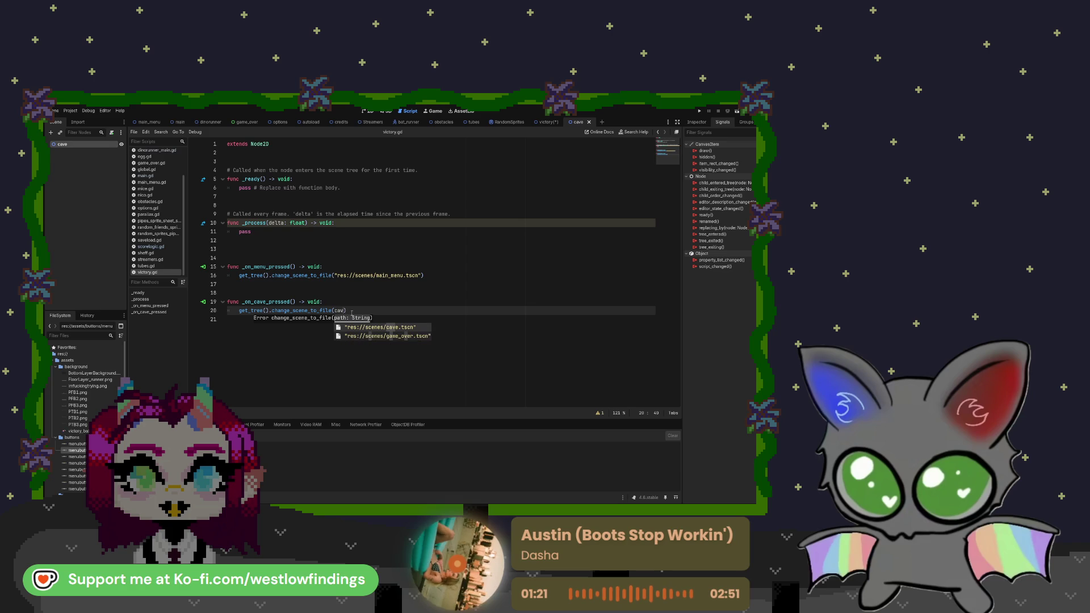
key(Return)
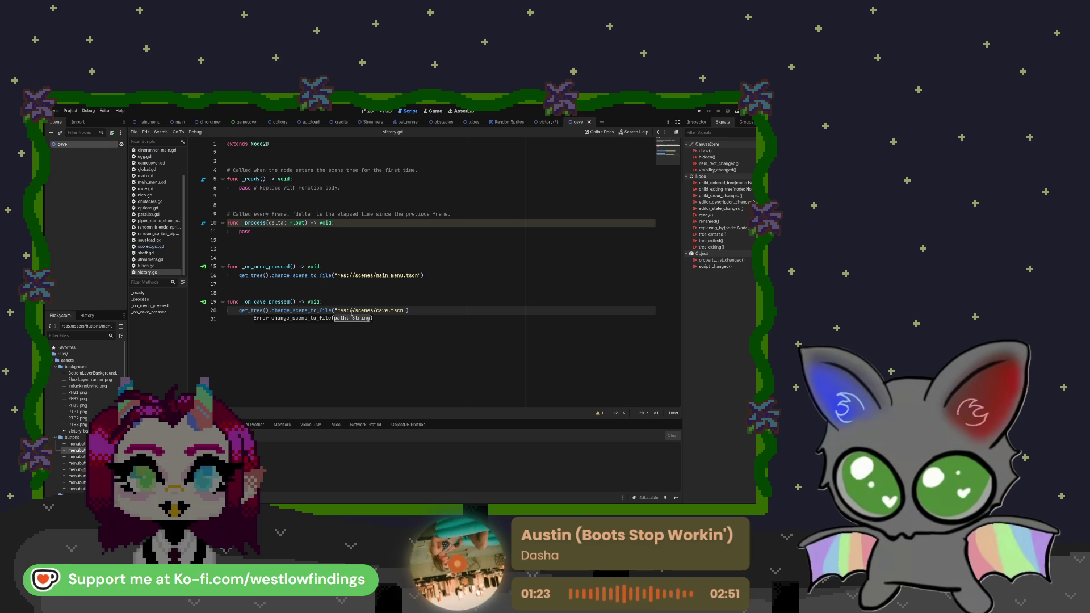
click(419, 314)
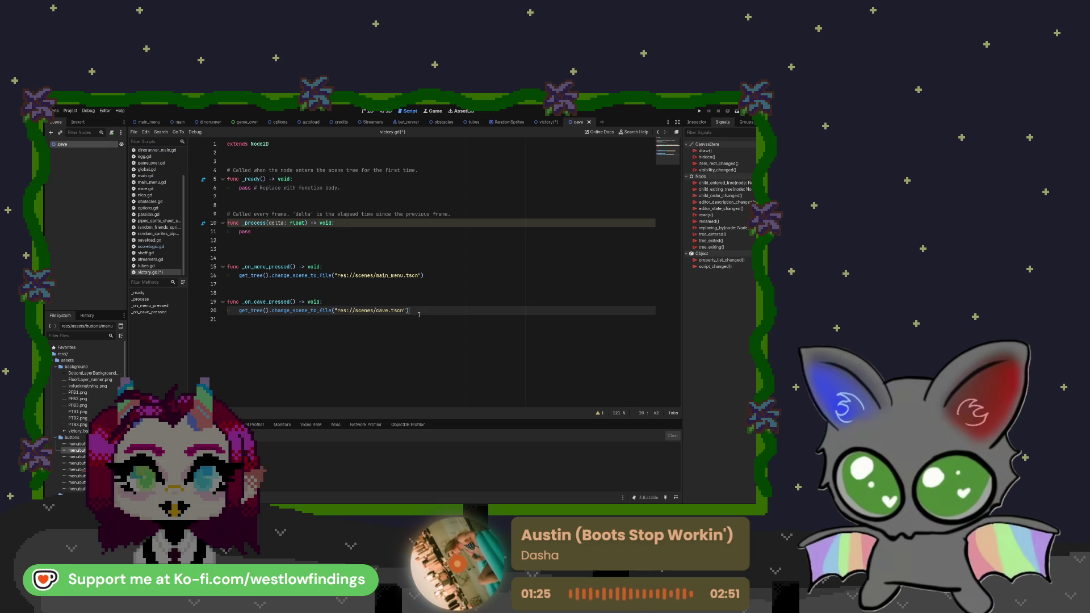
key(Delete)
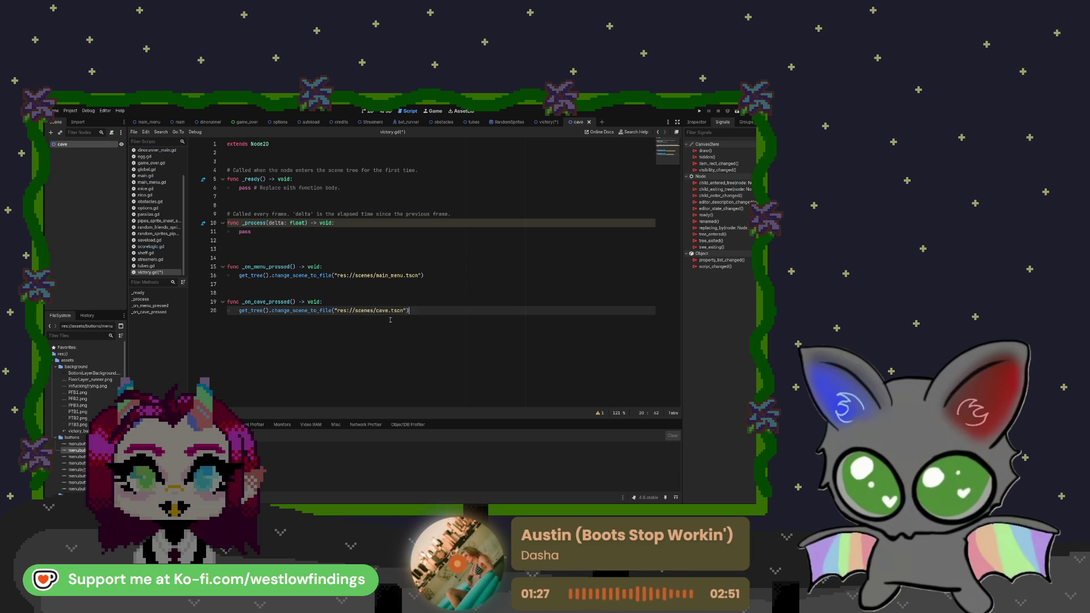
click(546, 125)
key(ctrl+F1)
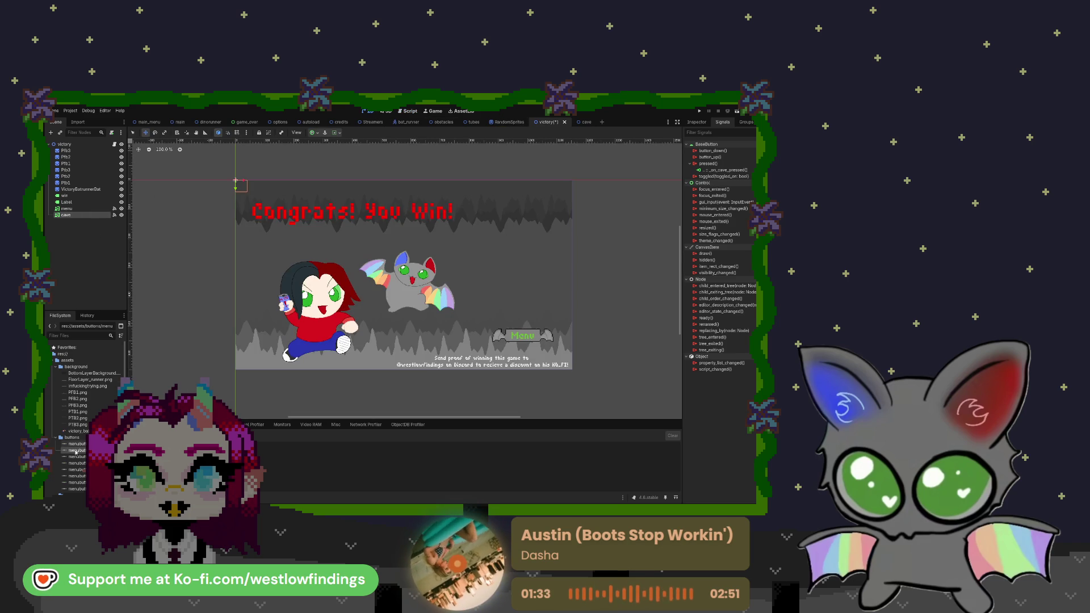
- Set menubuttons_thecave.png as the cave button's Normal texture and place it above Menu
click(697, 122)
click(698, 172)
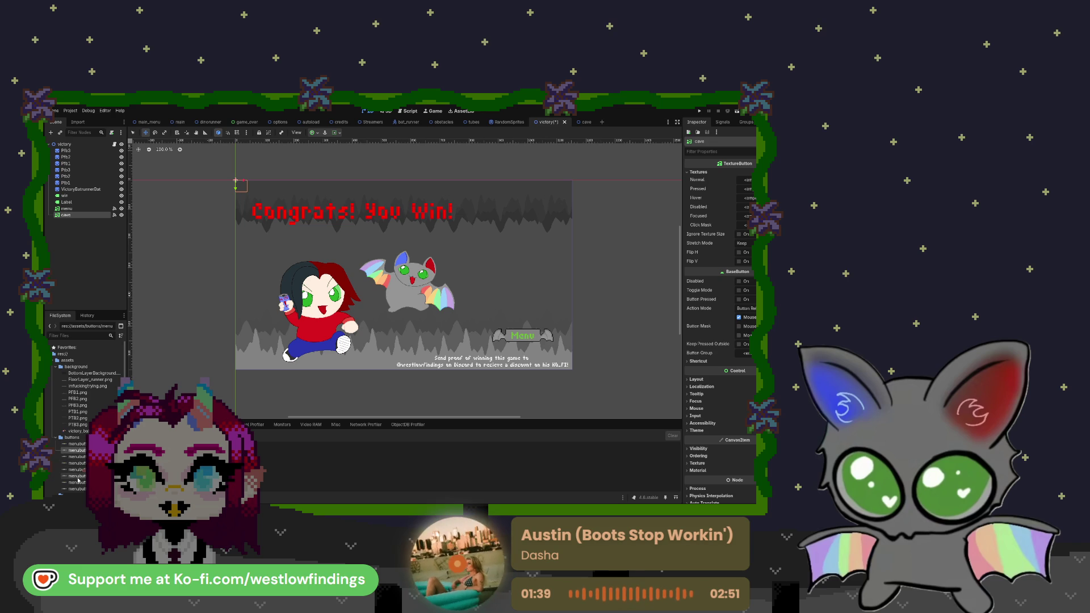
scroll(81, 461, down, 1)
mouse_move(80, 470)
mouse_down()
mouse_move(448, 418)
mouse_move(746, 180)
mouse_up()
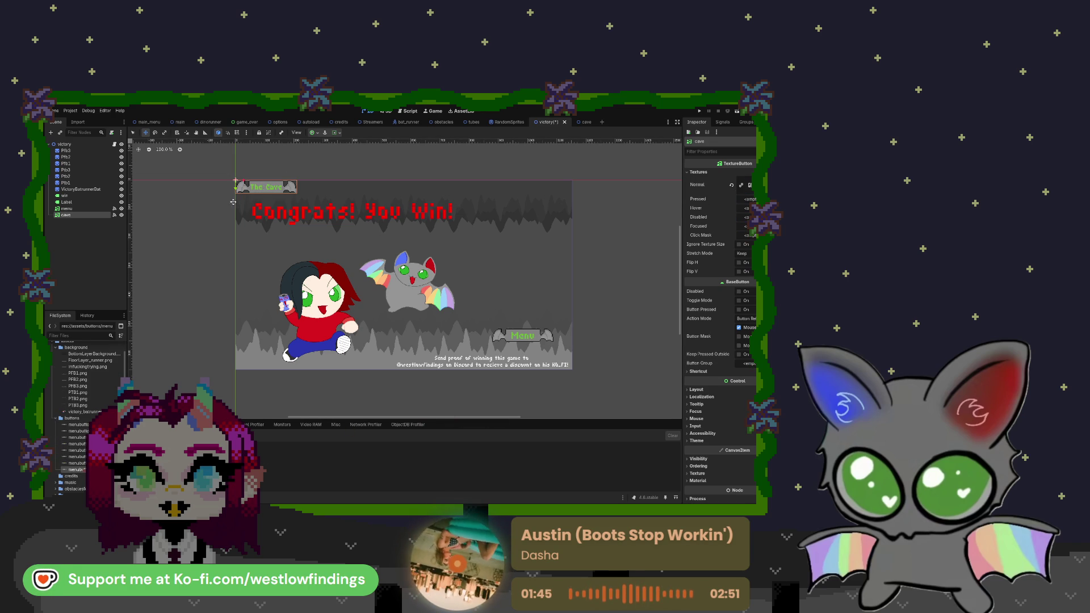
mouse_move(258, 186)
mouse_down()
mouse_move(527, 303)
mouse_move(516, 321)
mouse_up()
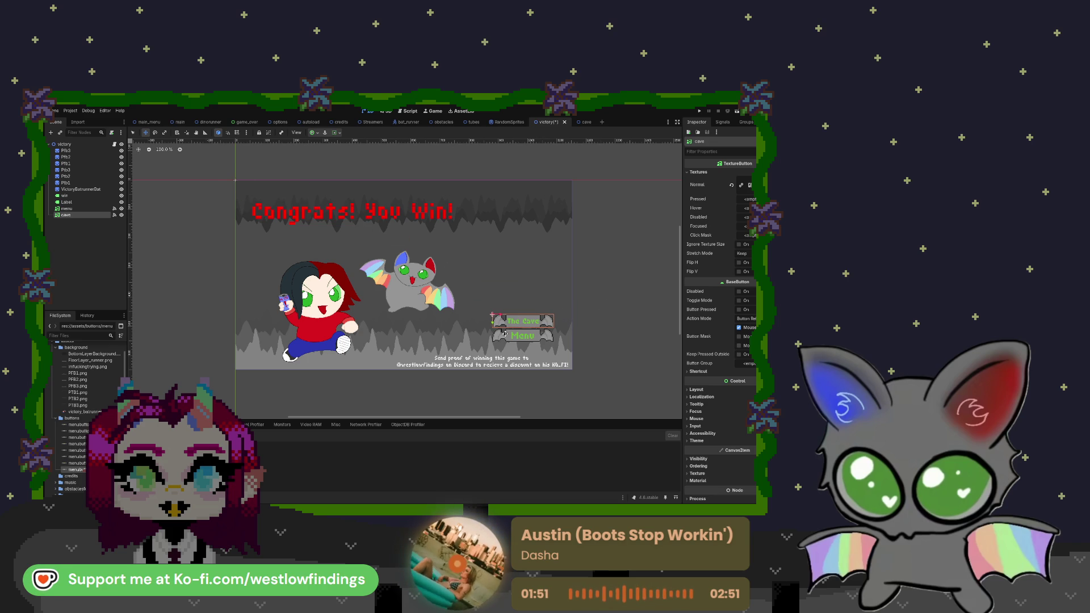
- Scale both buttons up and stack them together at the lower right beside the bat
ctrl+click(98, 209)
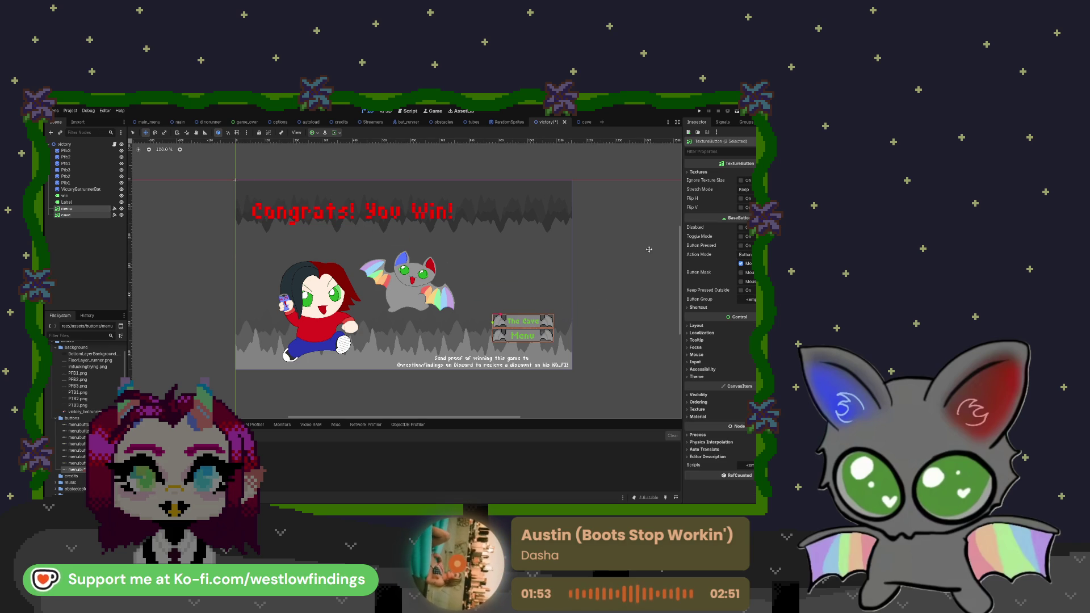
key(s)
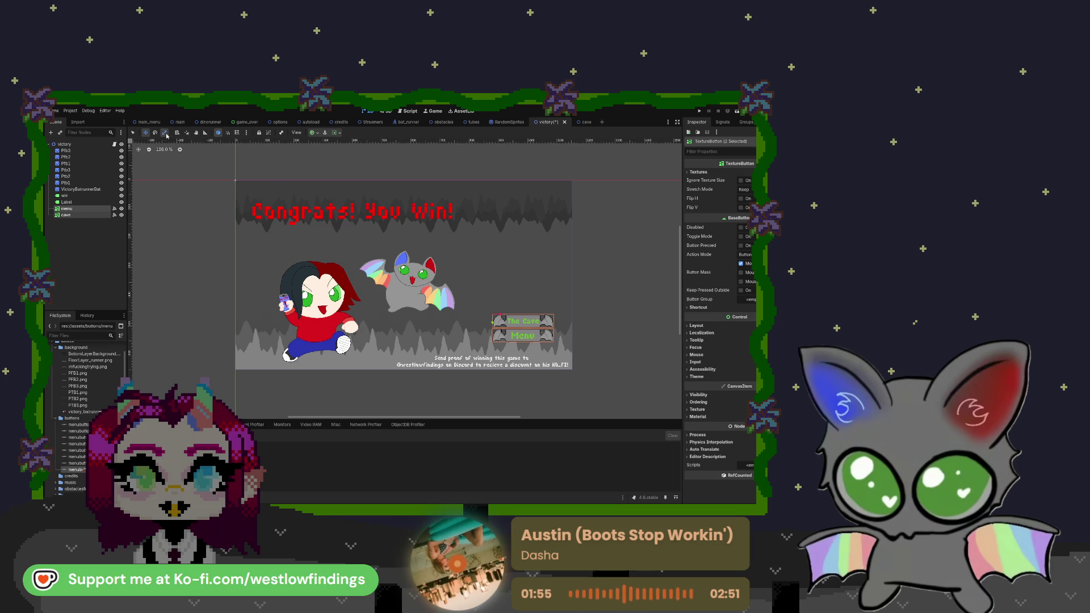
drag(502, 316, 506, 316)
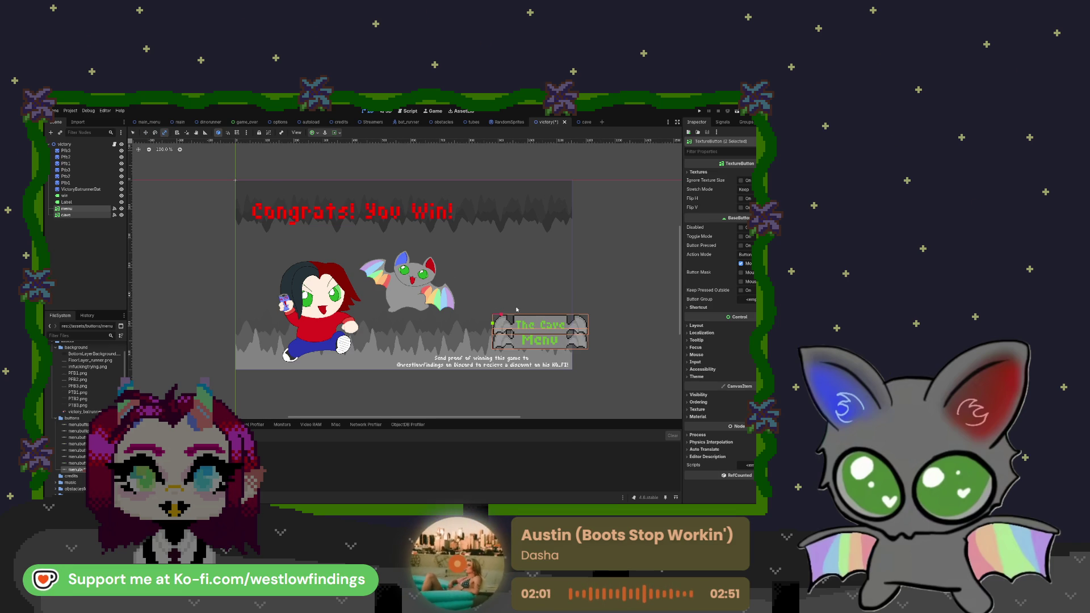
drag(500, 315, 475, 314)
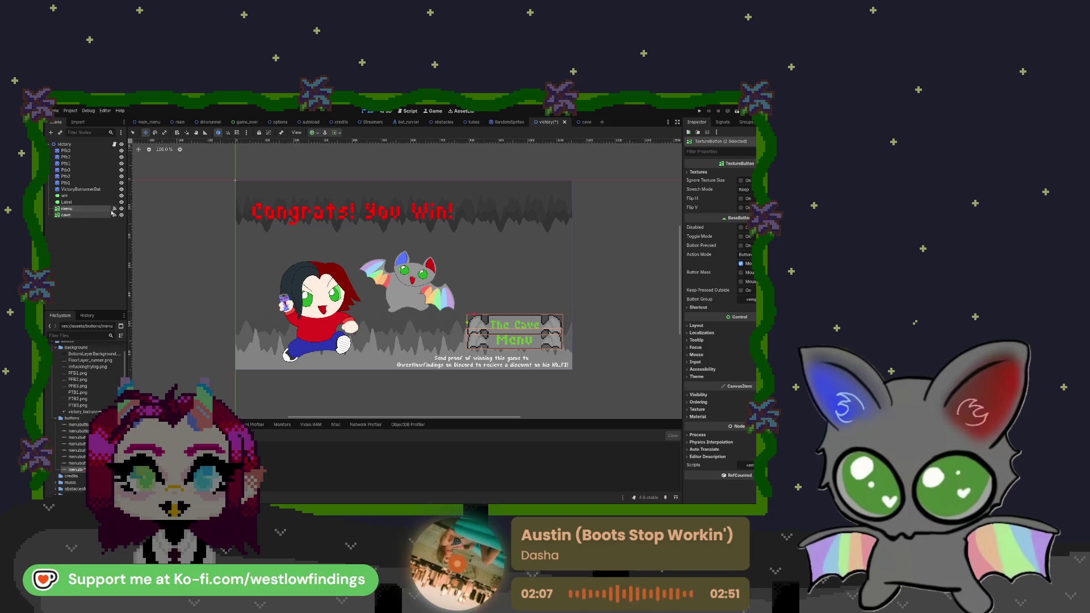
click(85, 208)
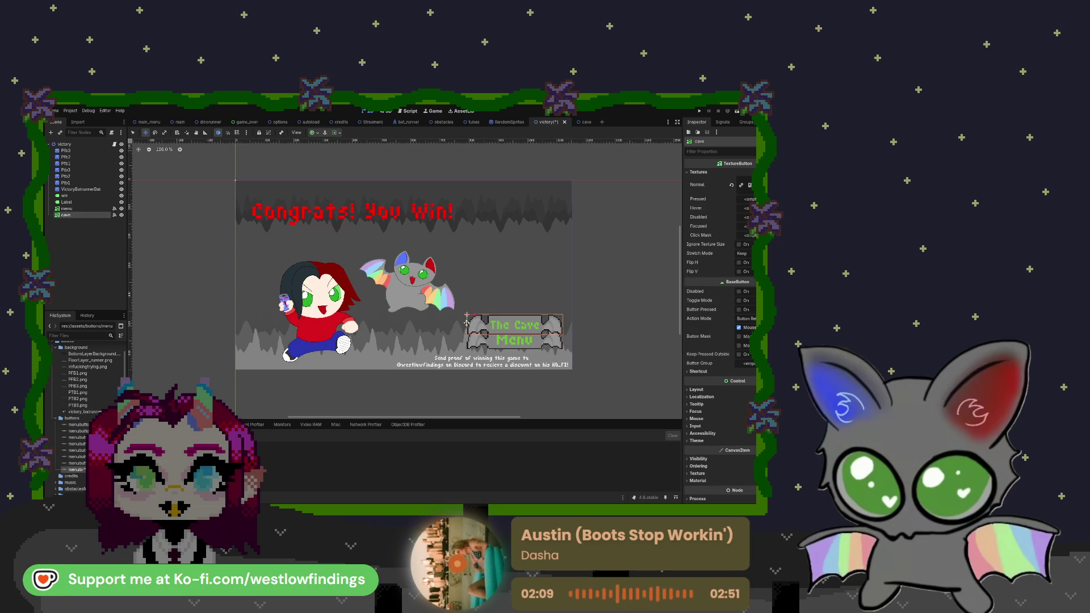
drag(465, 323, 465, 313)
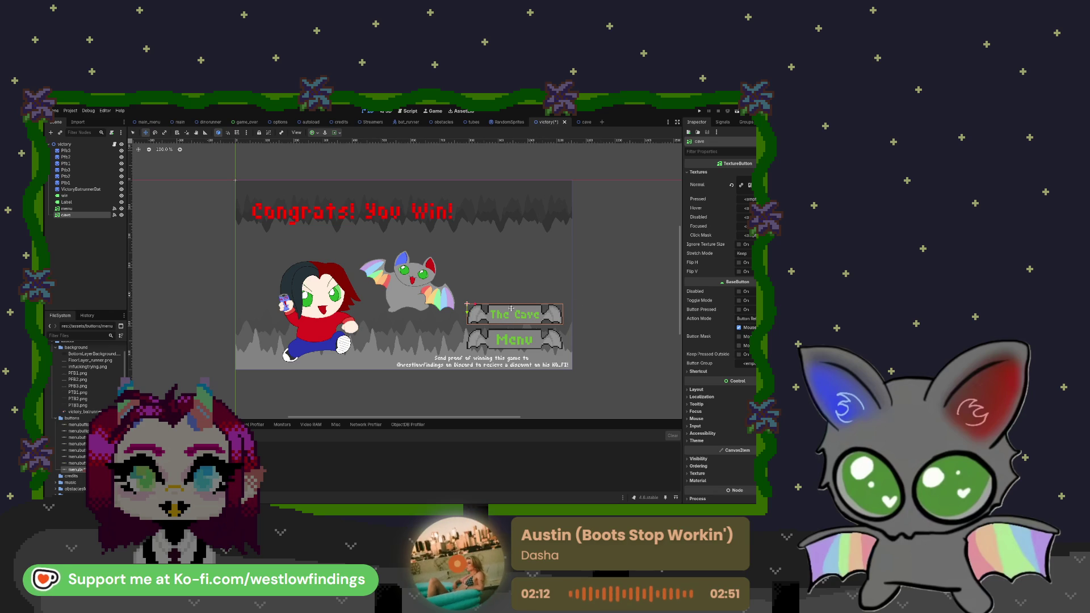
click(83, 144)
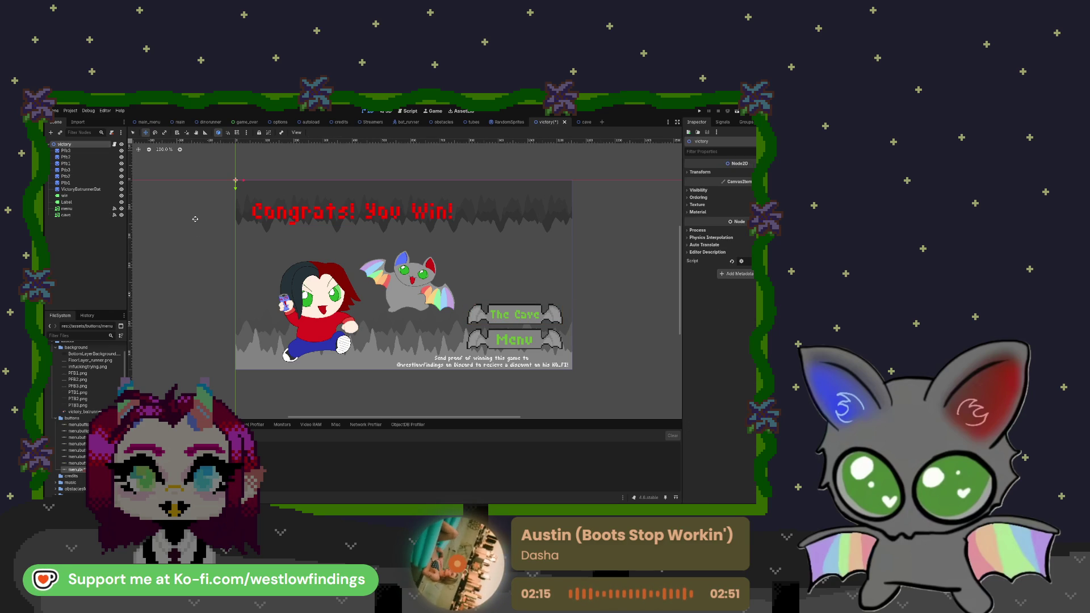
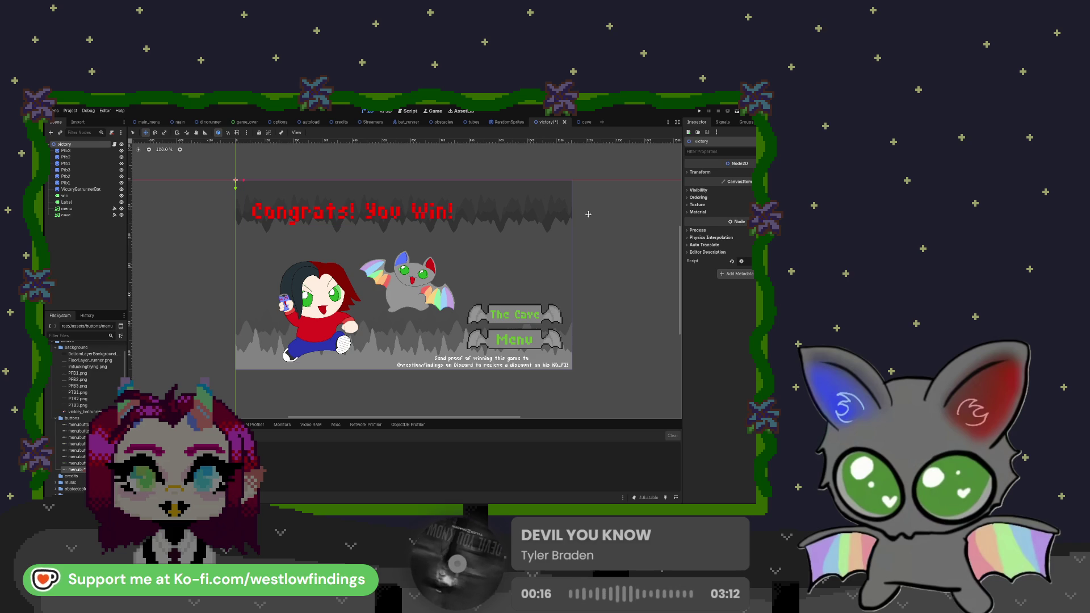
- Save the victory scene with its 'Congrats! You Win!' title, characters, and The Cave and Menu buttons
key(ctrl+s)
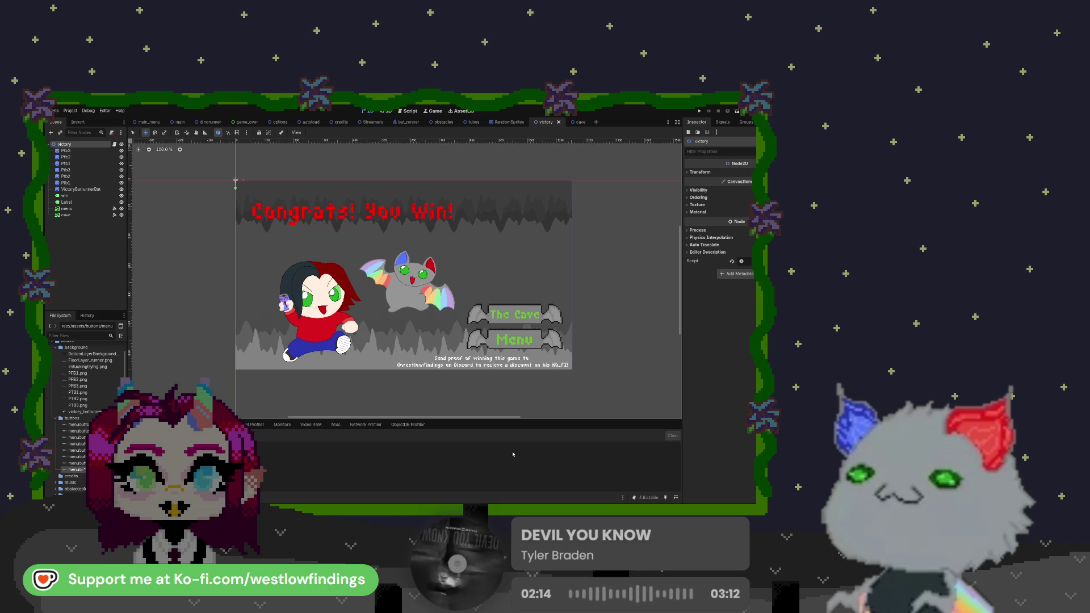
- Run the Flappy Bat project and start a round from its main menu
click(701, 111)
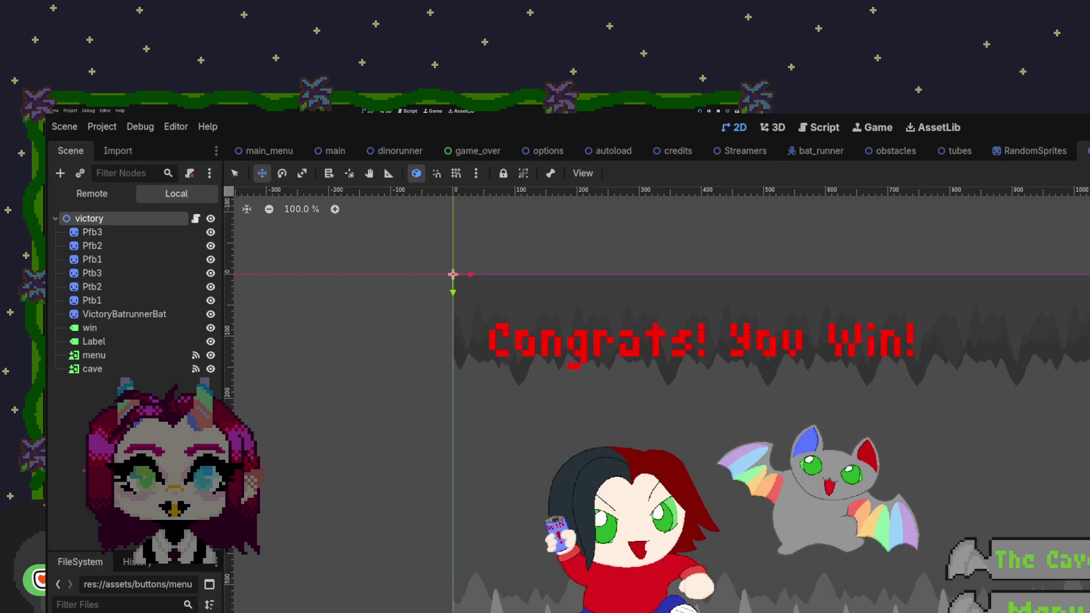
key(F5)
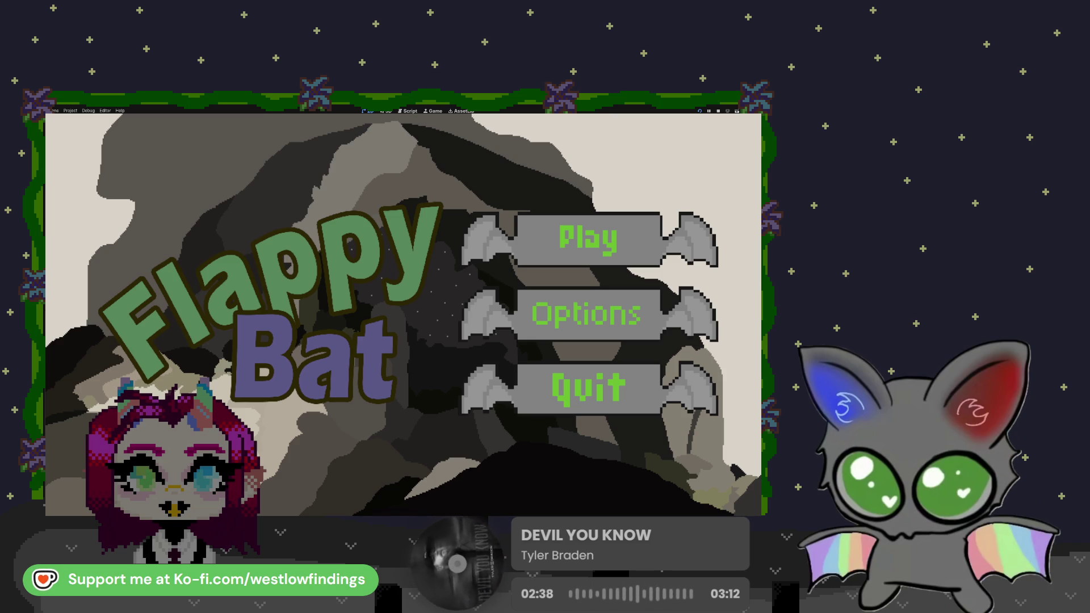
click(562, 256)
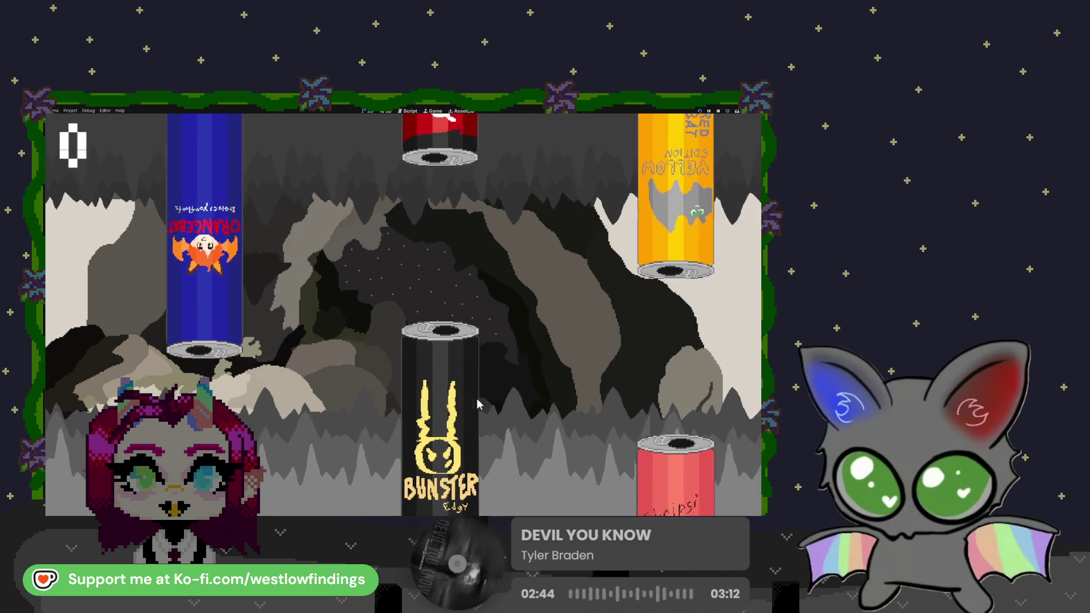
- Flap the bat repeatedly through the energy-drink can gaps, raising the score to 50
click(478, 405)
click(478, 405)
click(478, 405)
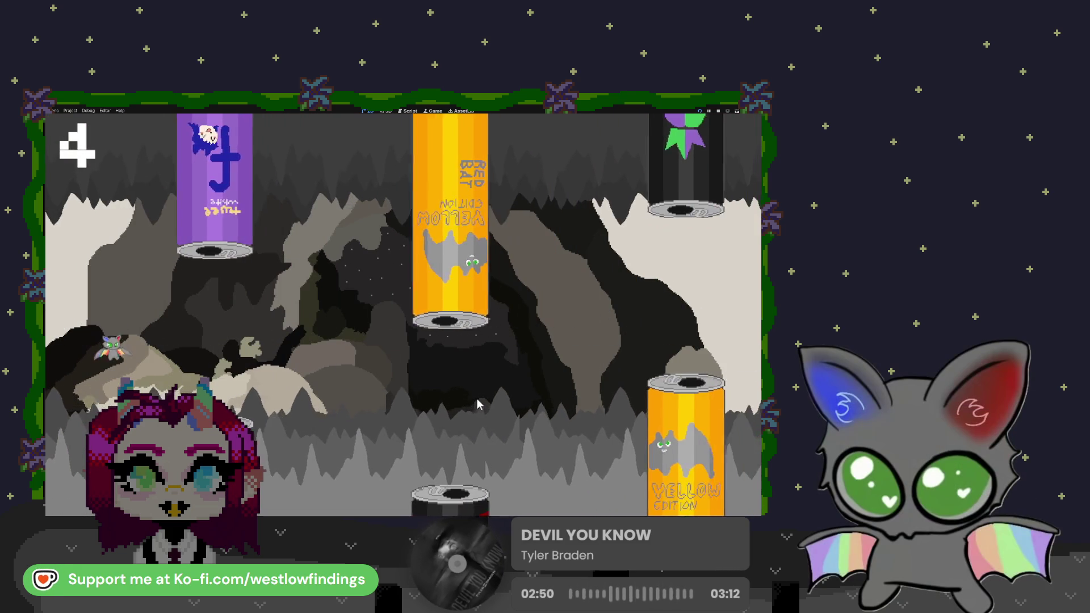
click(478, 405)
click(478, 404)
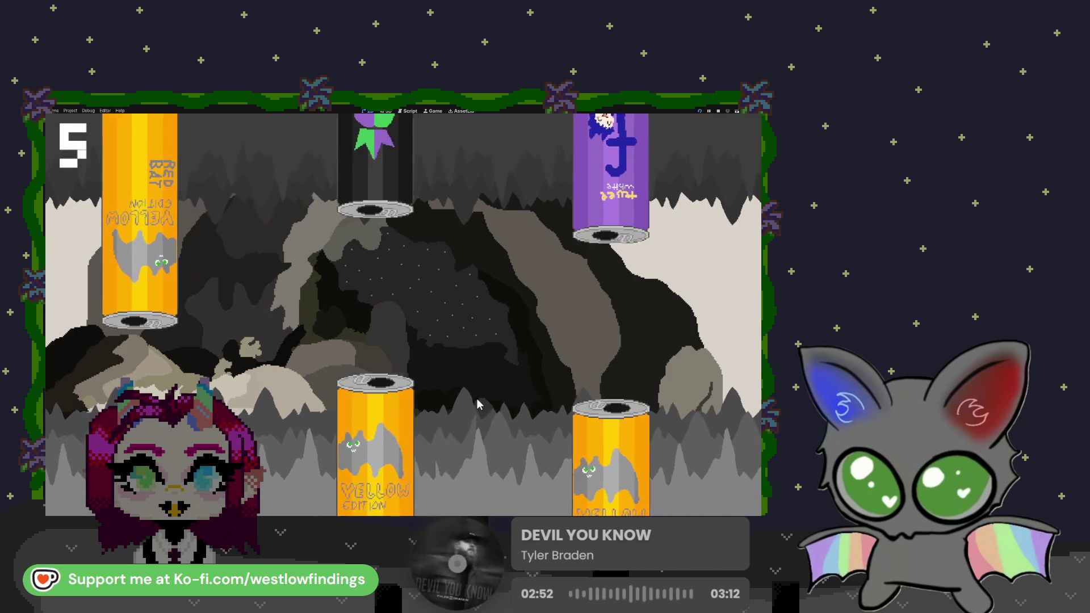
click(478, 405)
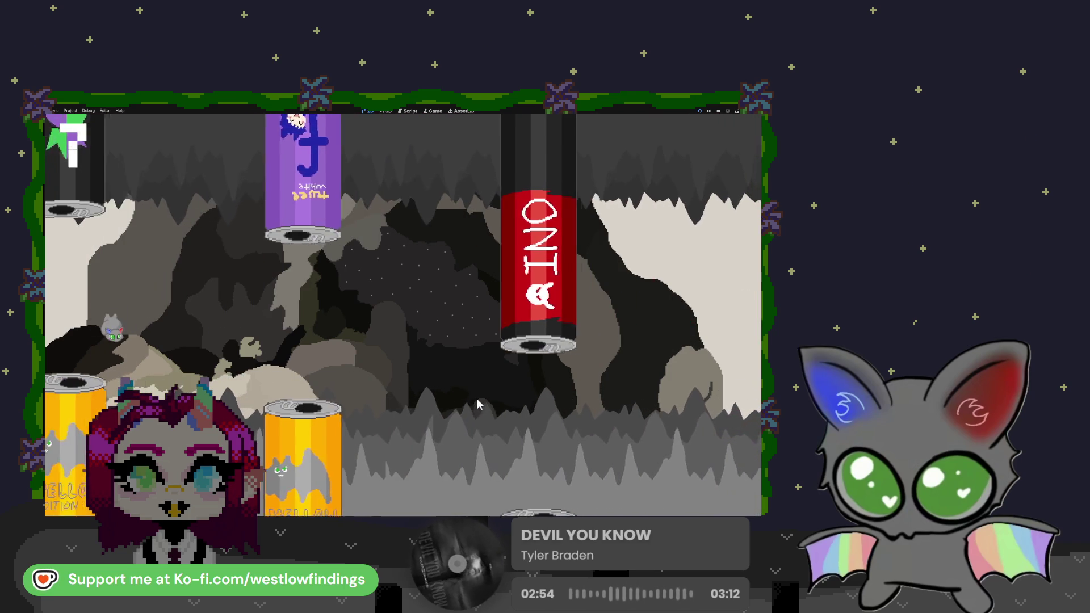
click(478, 405)
click(478, 405)
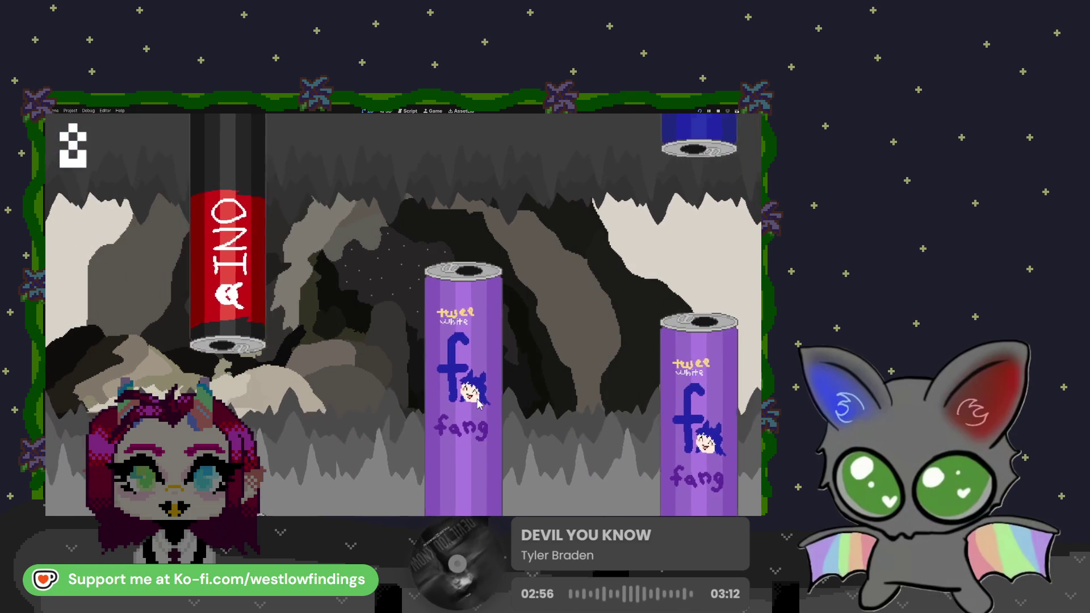
click(478, 405)
click(478, 404)
click(478, 405)
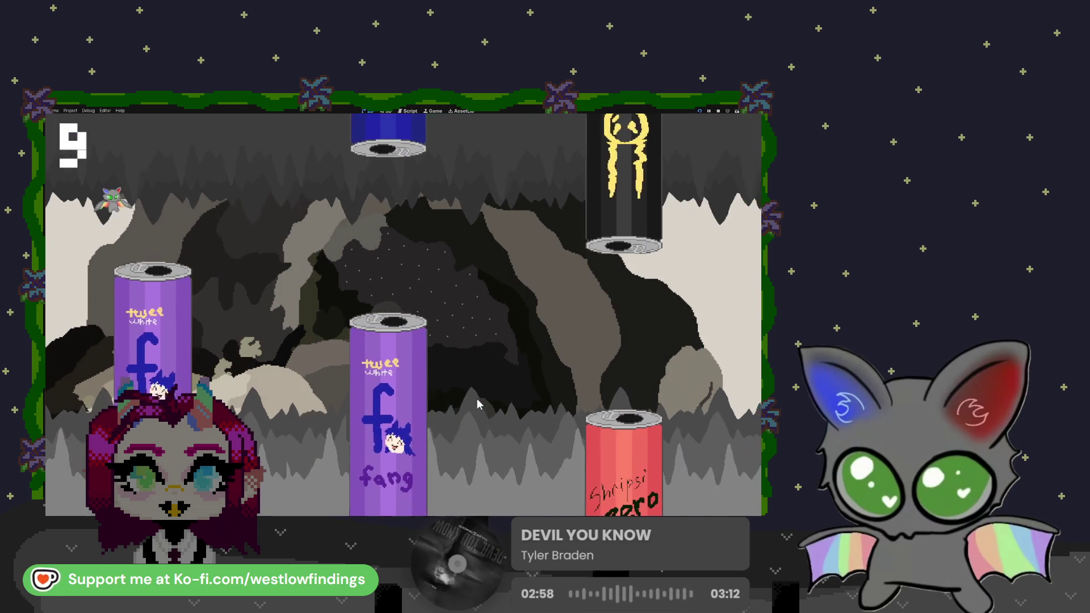
click(479, 405)
click(478, 404)
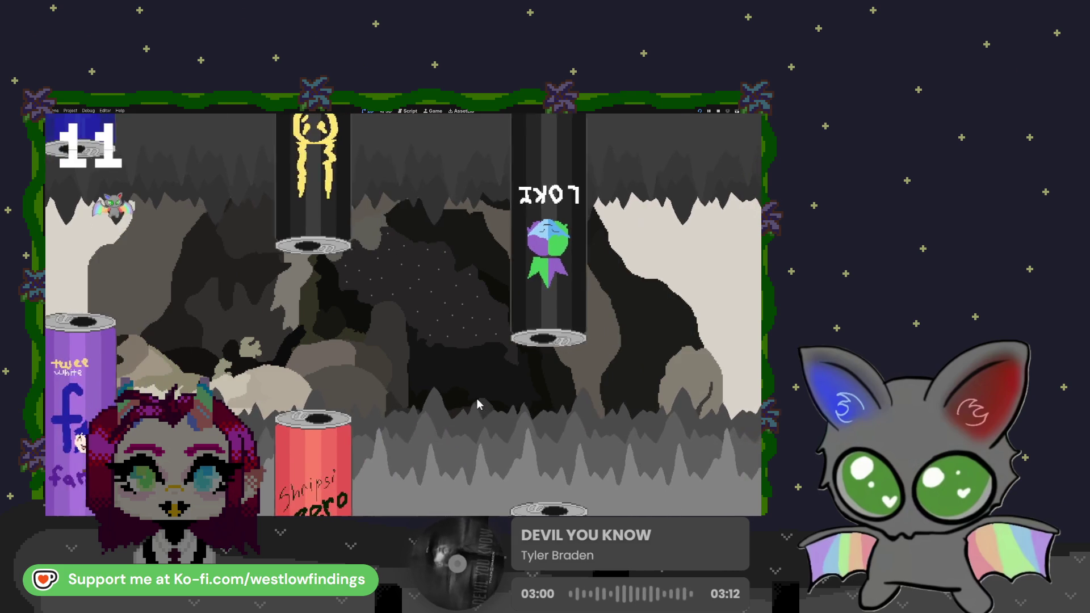
click(477, 405)
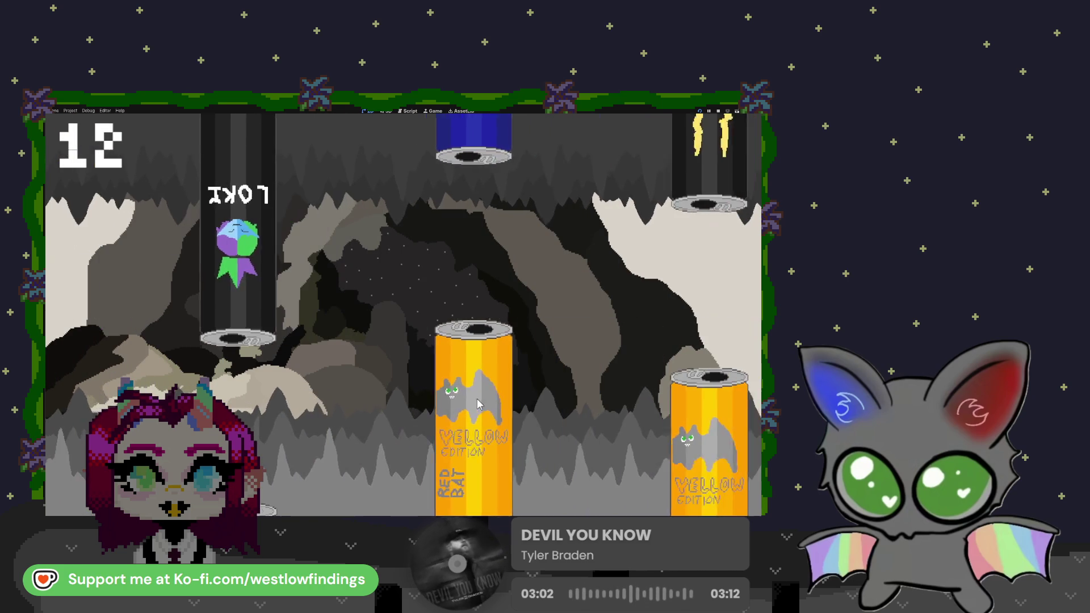
click(432, 405)
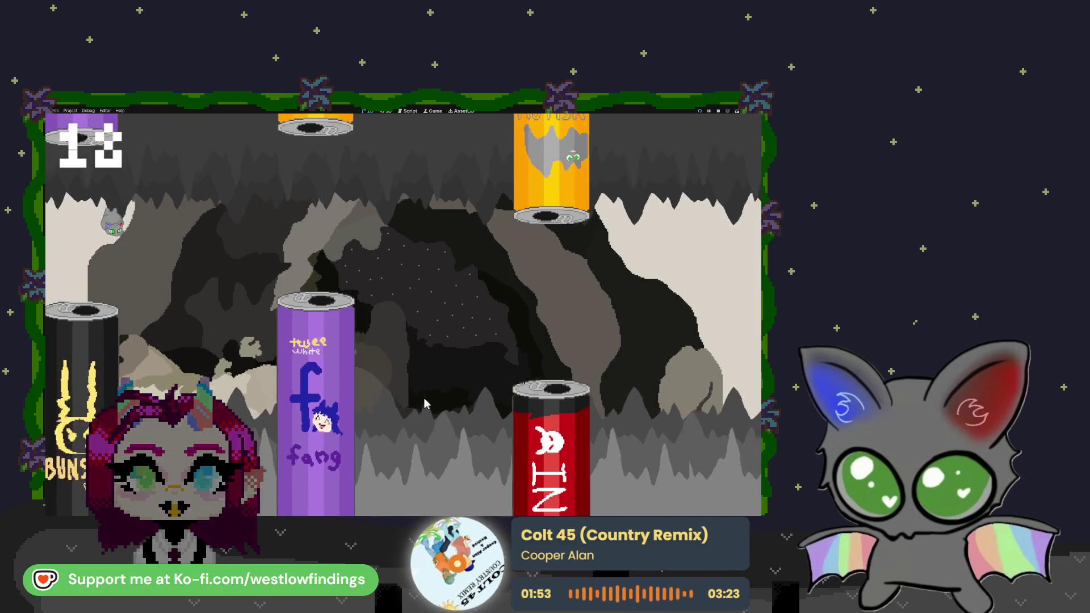
click(427, 404)
click(427, 404)
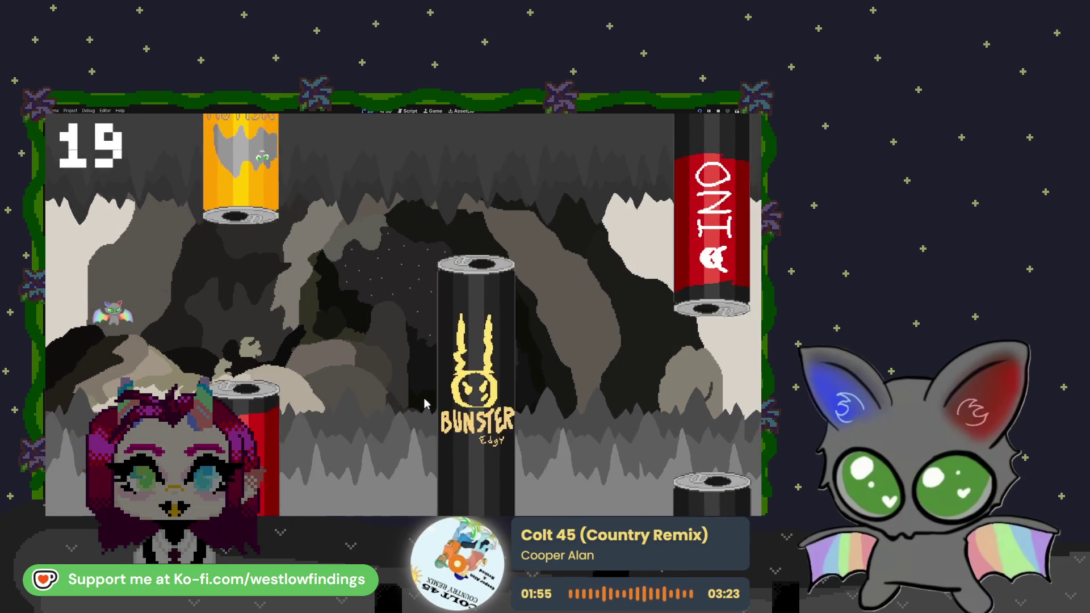
click(427, 405)
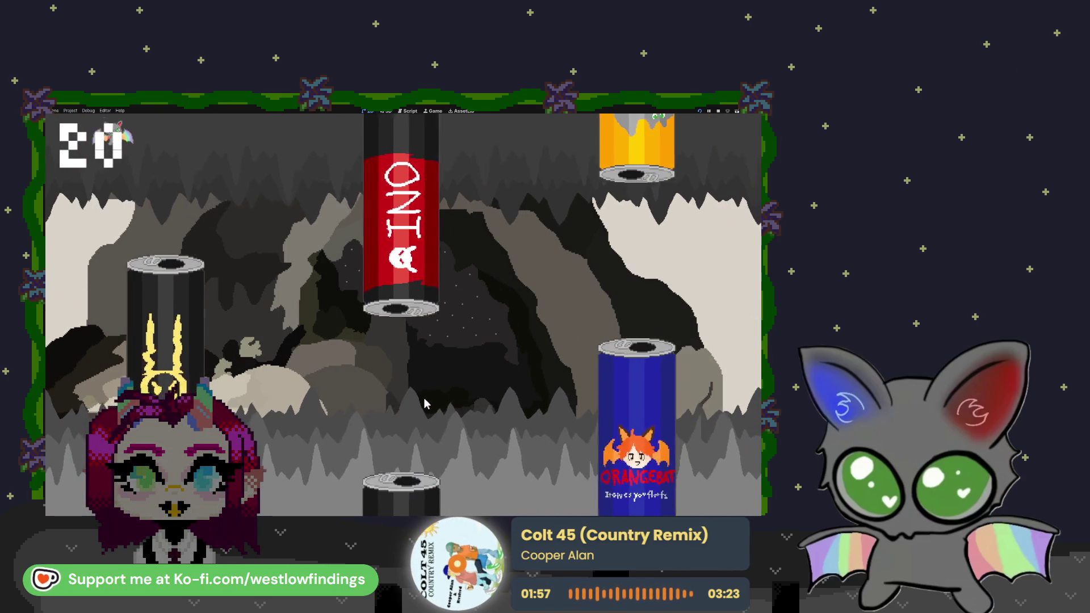
click(427, 405)
click(427, 404)
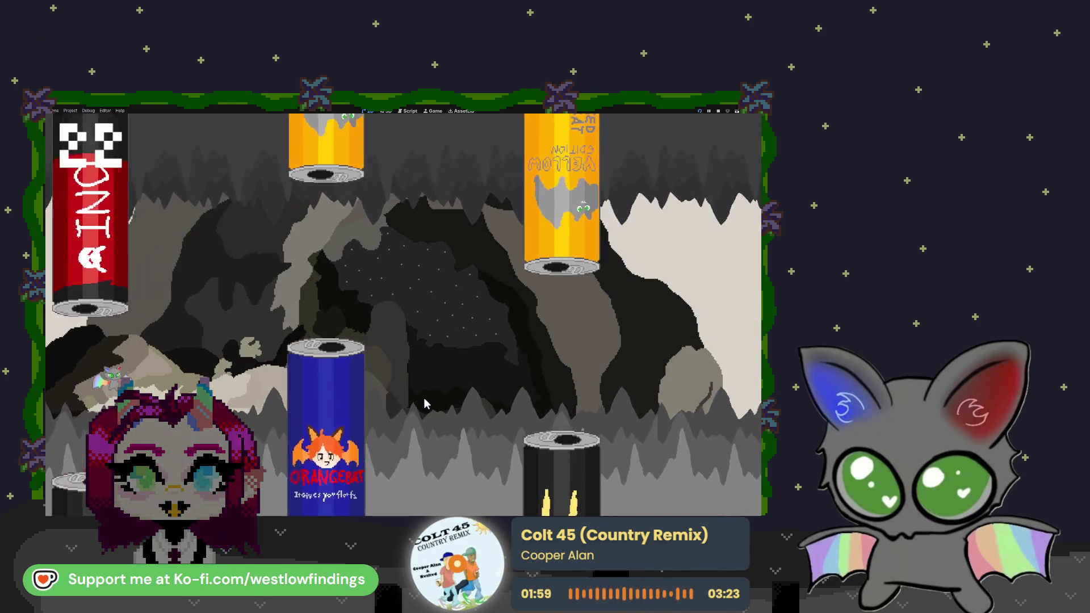
click(427, 405)
click(426, 403)
click(427, 403)
click(427, 402)
click(426, 403)
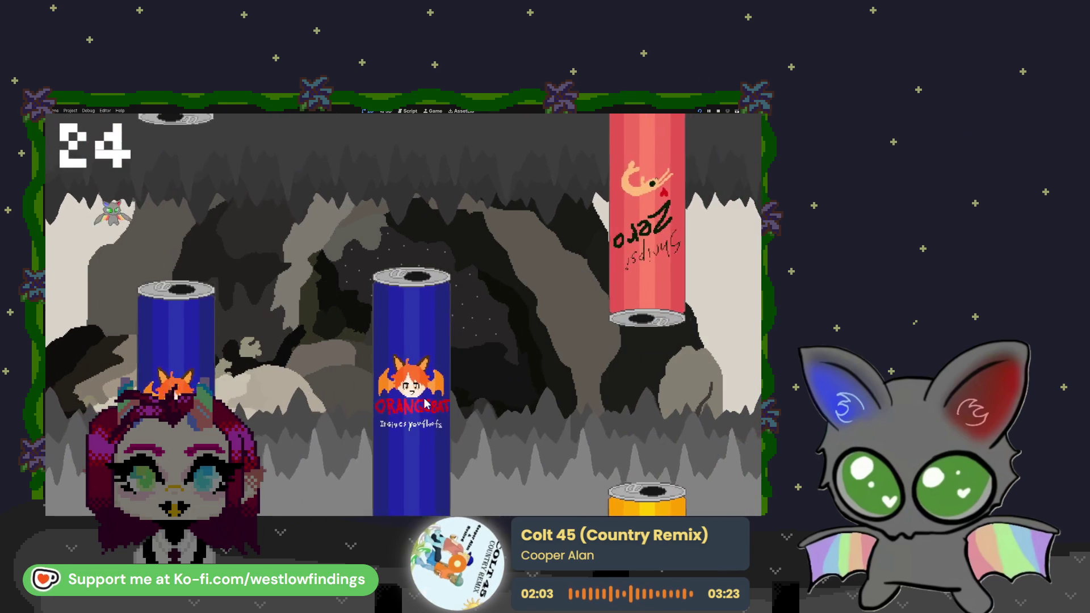
click(426, 403)
click(426, 402)
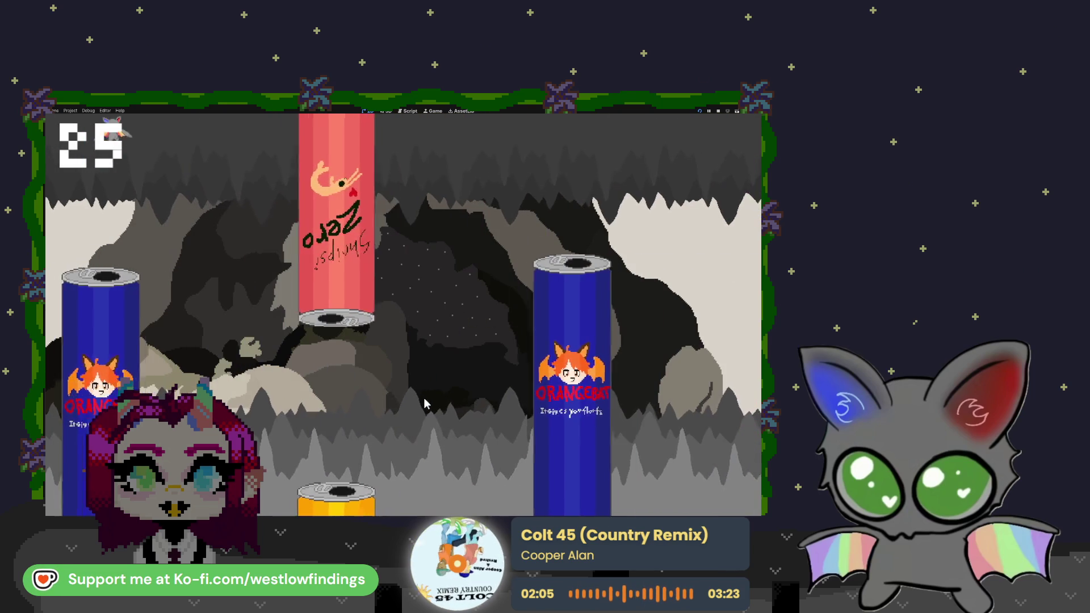
click(426, 402)
click(426, 403)
click(426, 403)
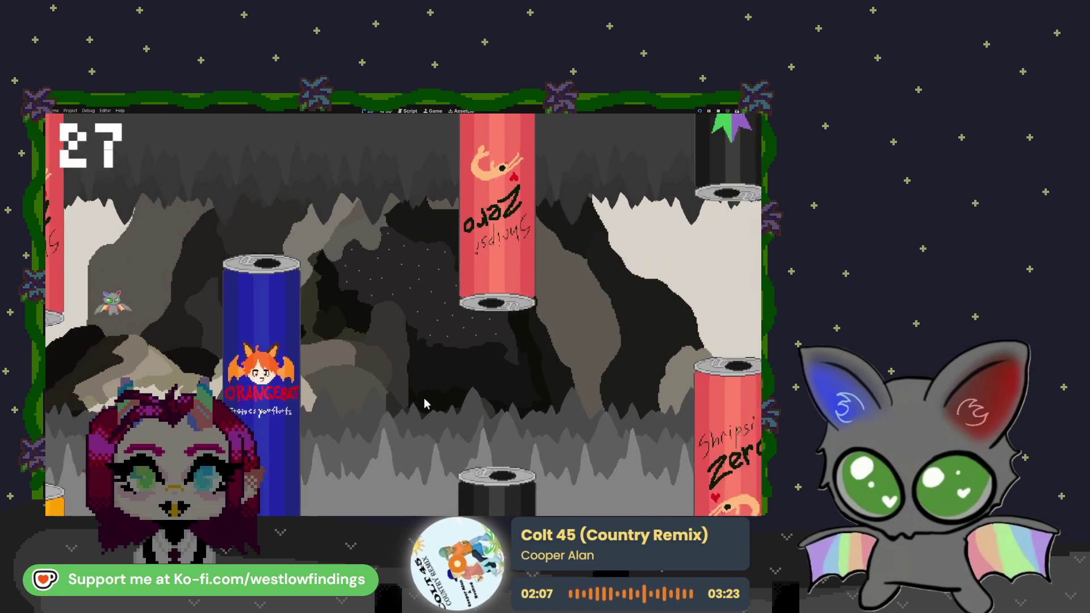
click(426, 403)
click(426, 403)
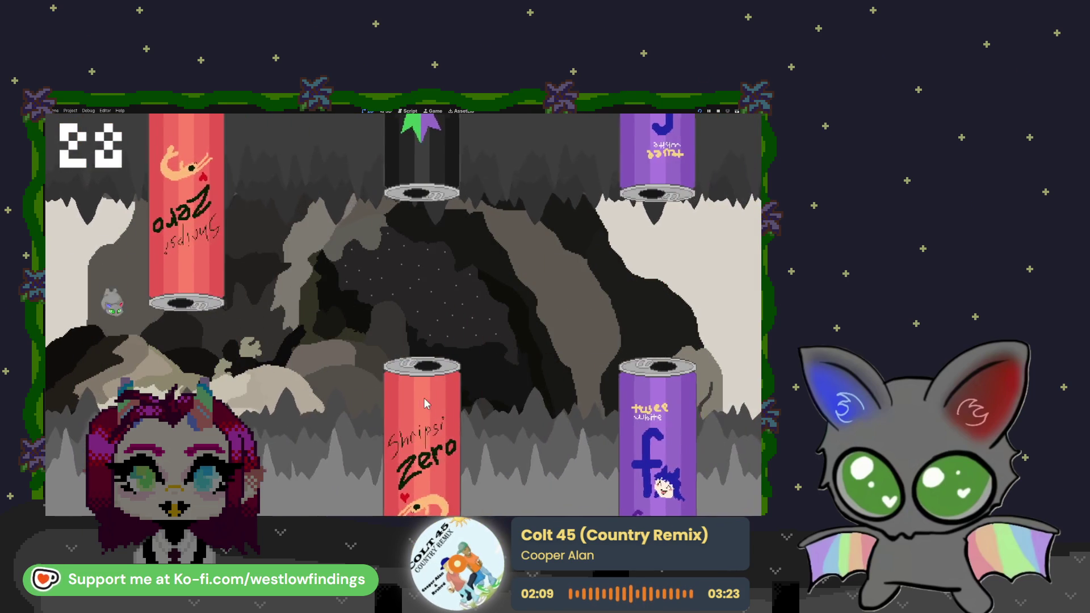
click(426, 403)
click(427, 402)
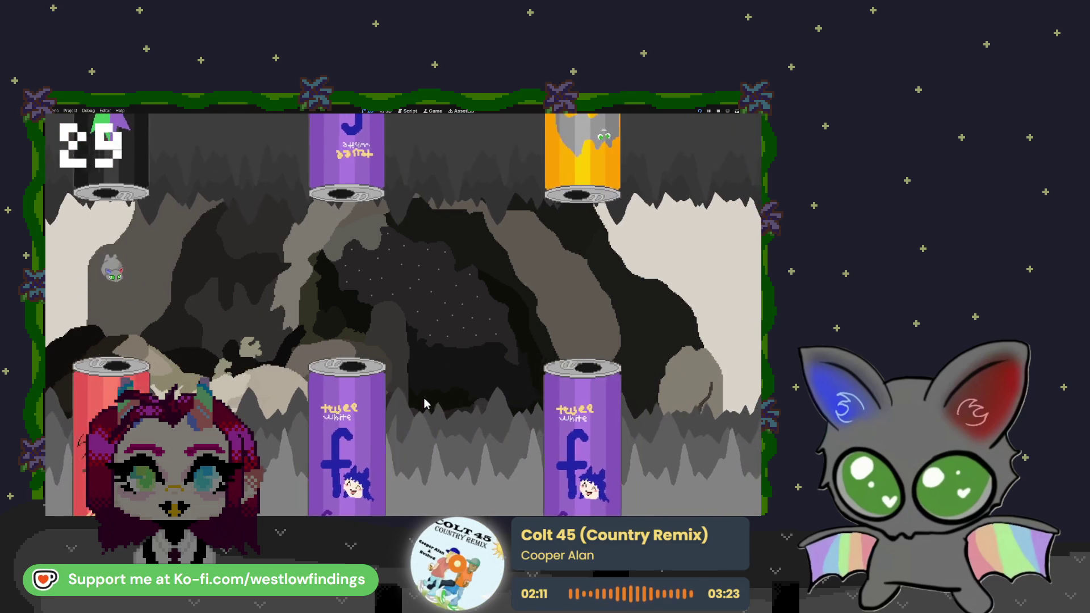
click(426, 403)
click(426, 404)
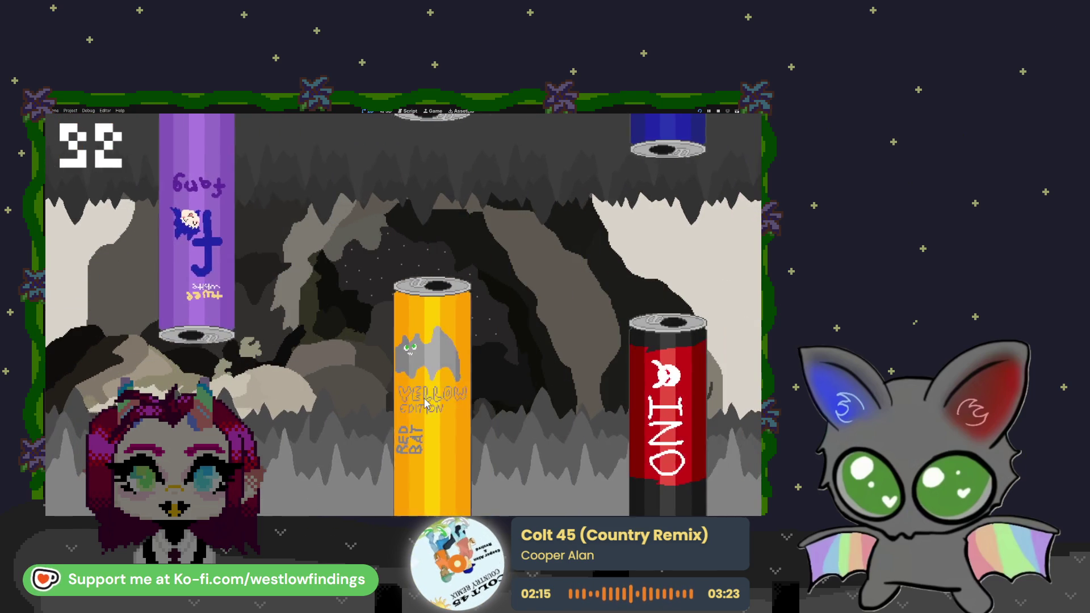
click(426, 403)
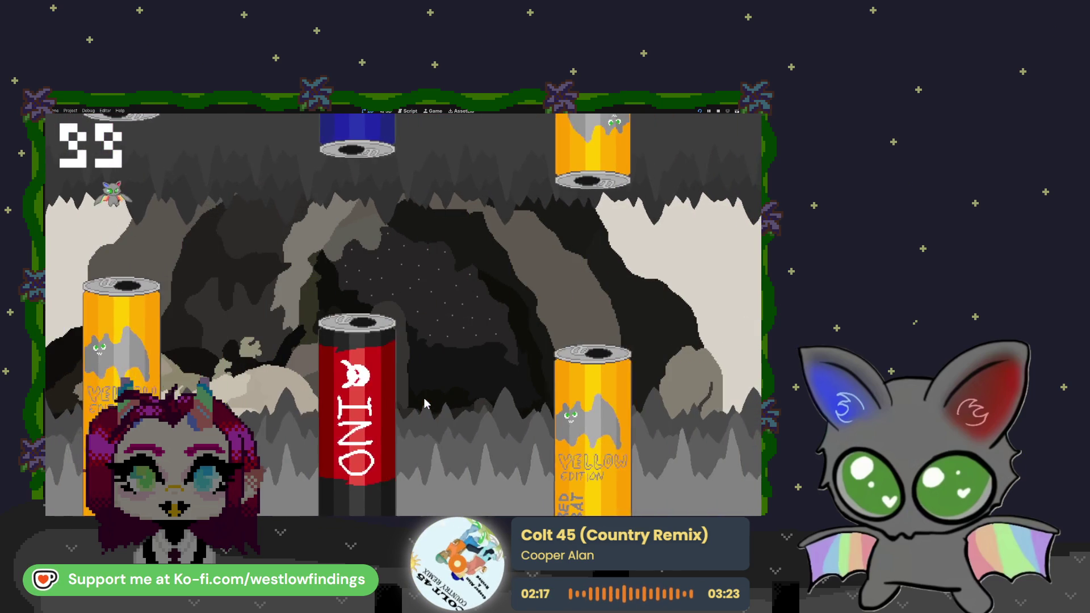
click(426, 403)
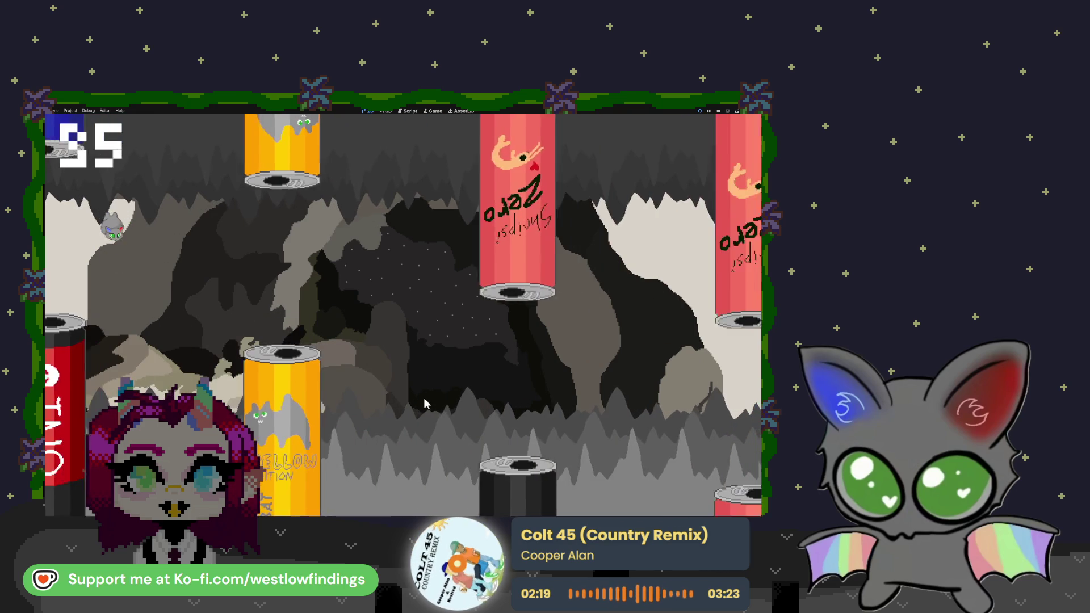
click(426, 403)
click(427, 404)
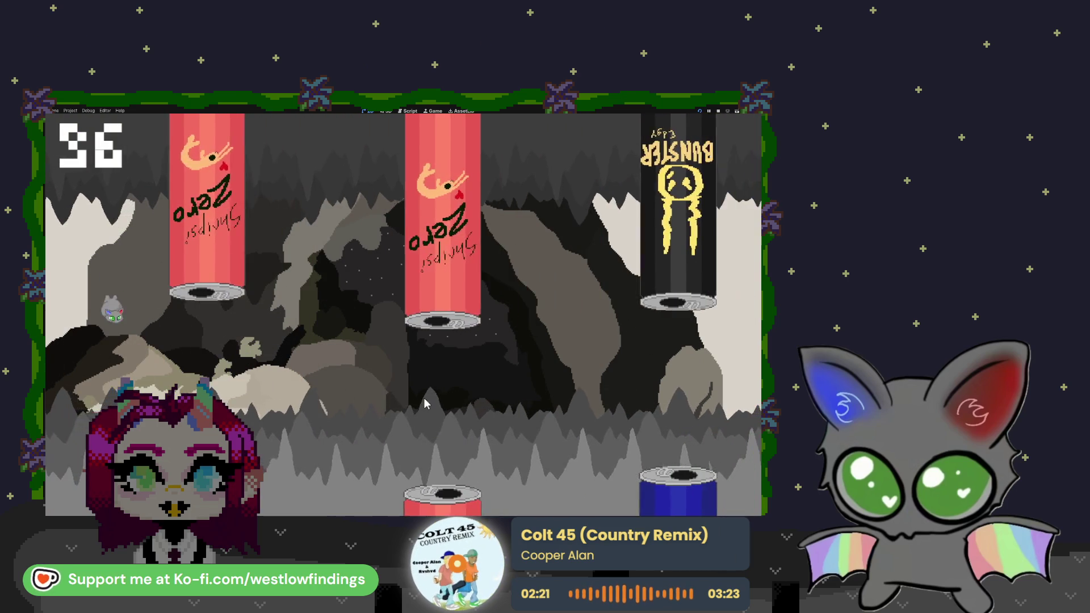
click(426, 403)
click(426, 403)
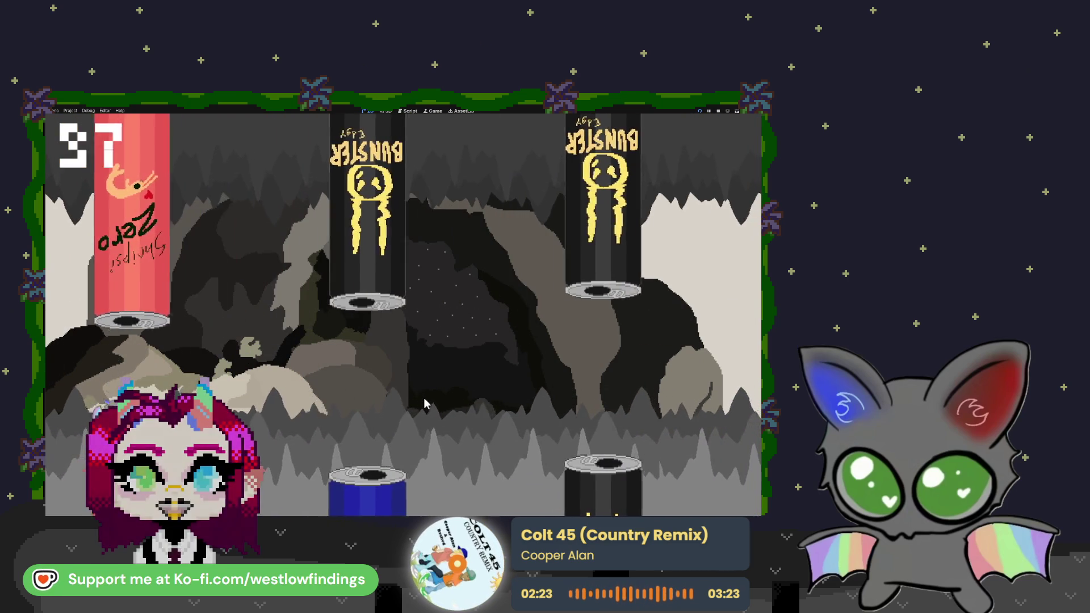
click(426, 403)
click(426, 403)
click(427, 404)
click(426, 403)
click(426, 403)
click(426, 403)
click(426, 403)
click(426, 404)
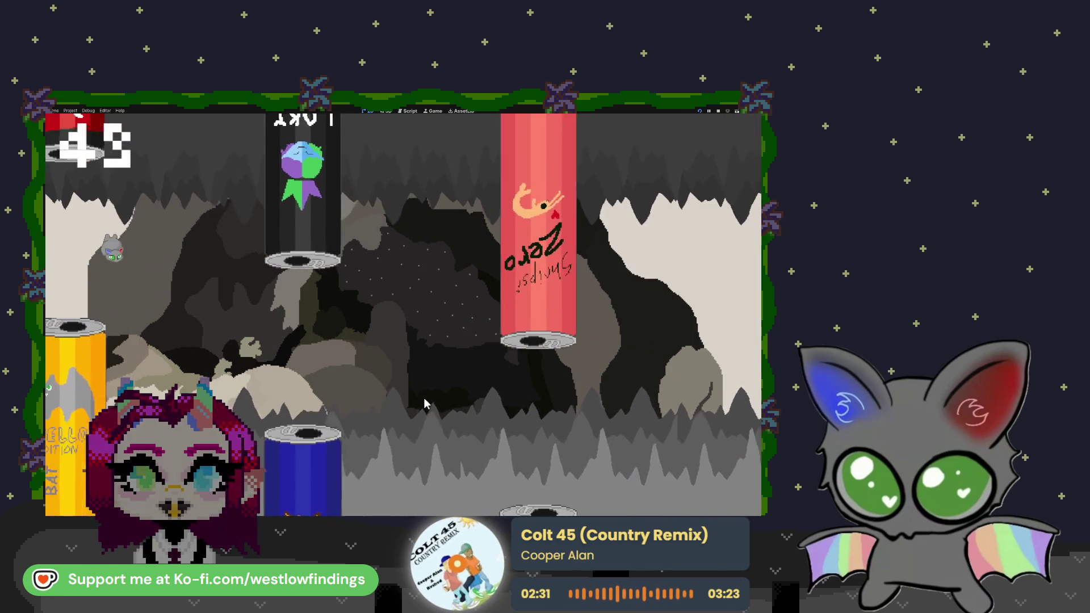
click(426, 404)
click(426, 403)
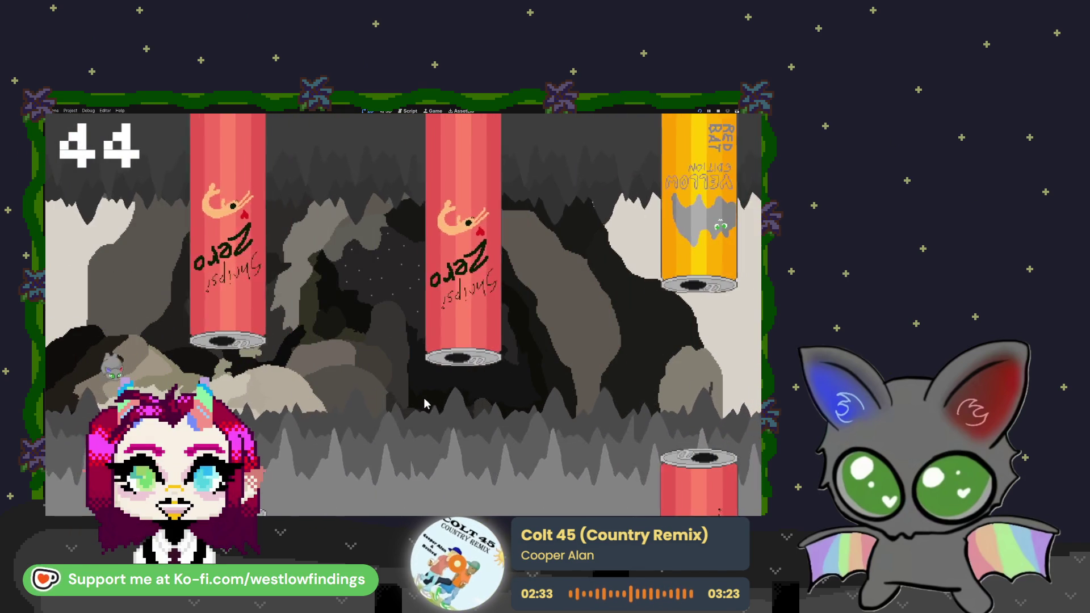
click(426, 403)
click(426, 403)
click(426, 404)
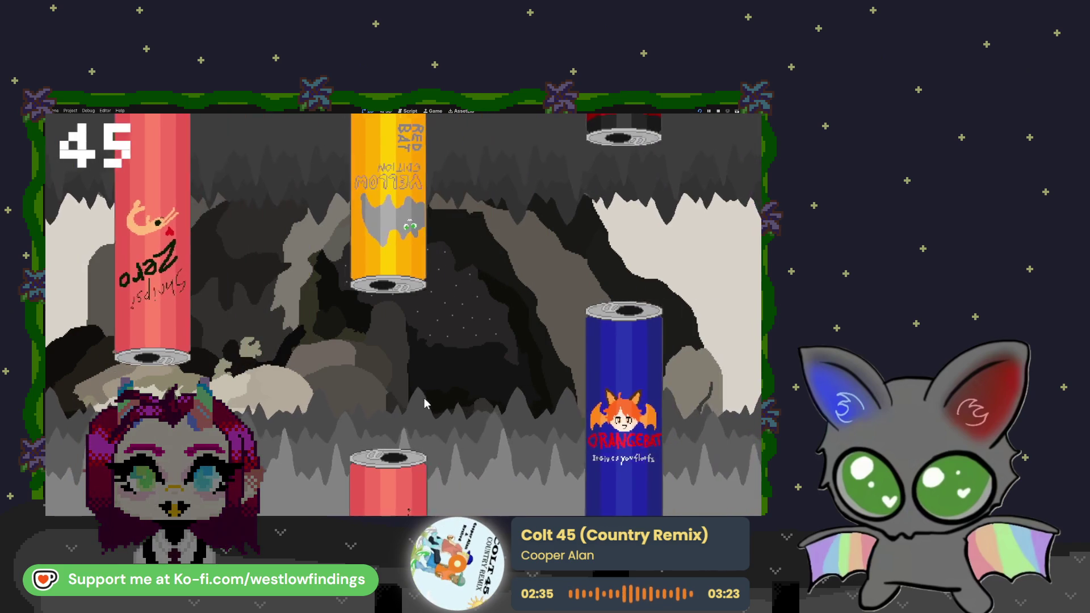
click(426, 404)
click(426, 403)
click(426, 403)
click(426, 403)
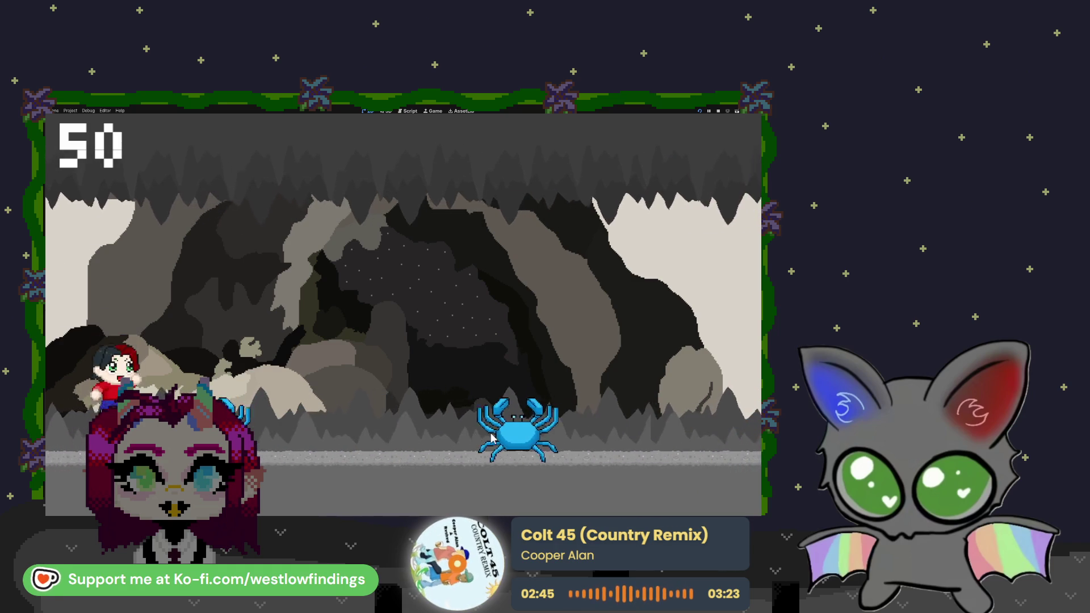
- Jump the runner over the crab, frog and Eevee until Game Over at 54, then return to Menu and stop the game
key(space)
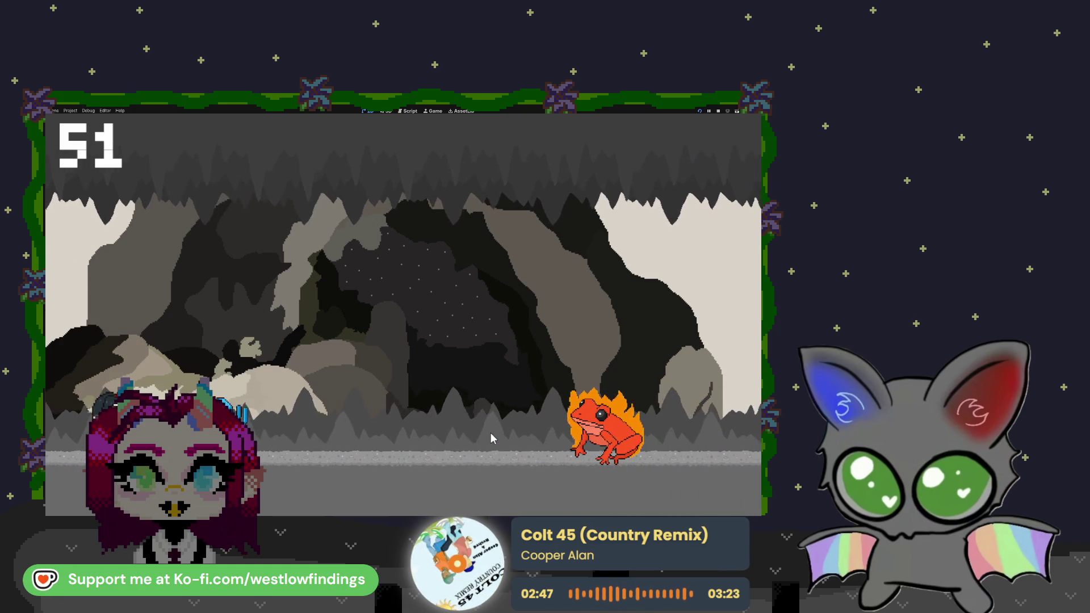
key(space)
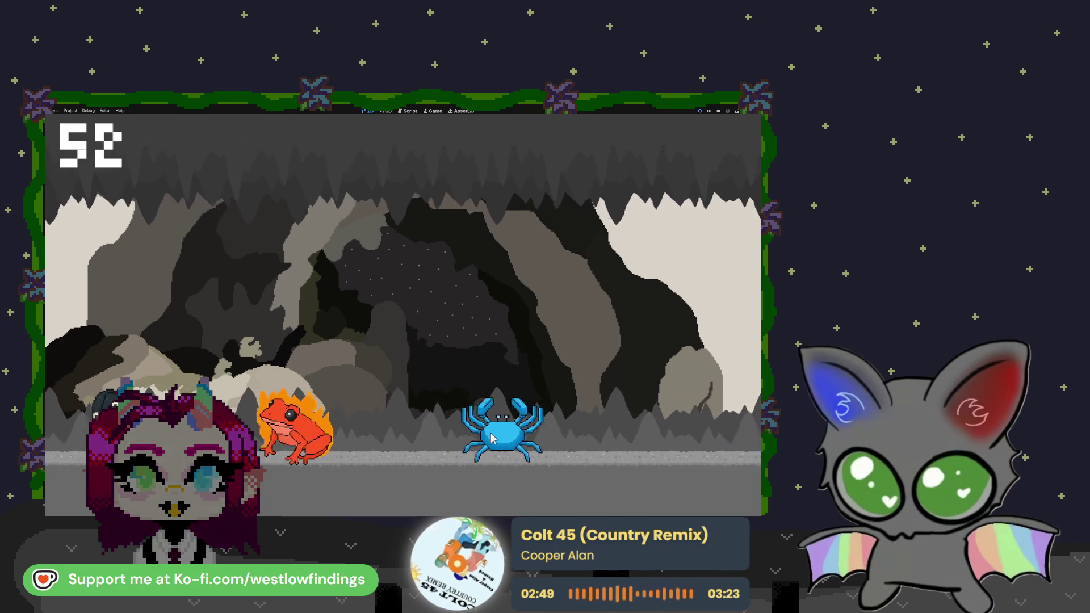
key(space)
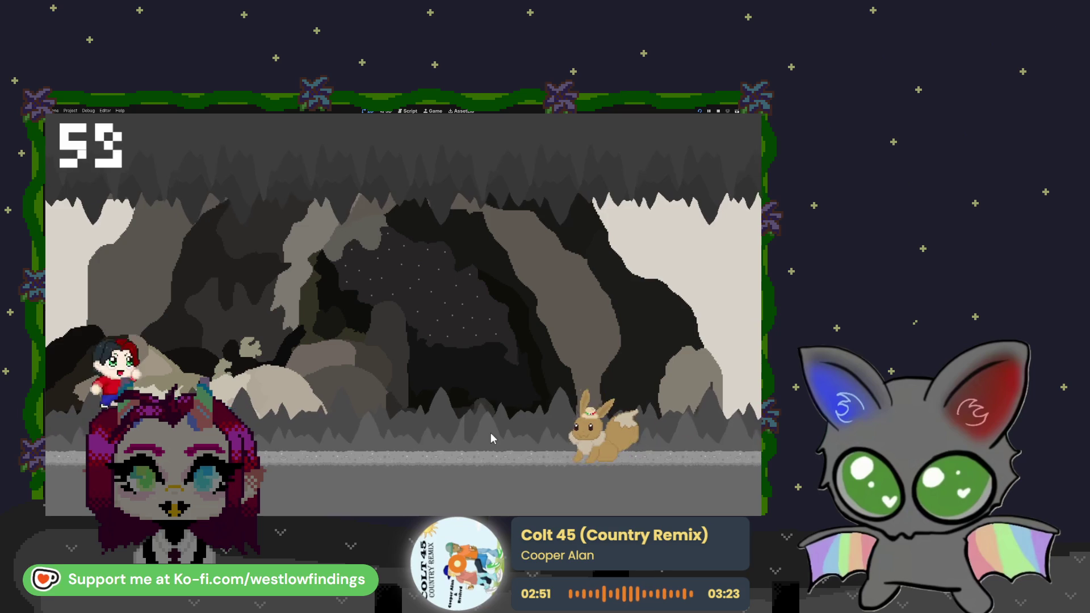
key(space)
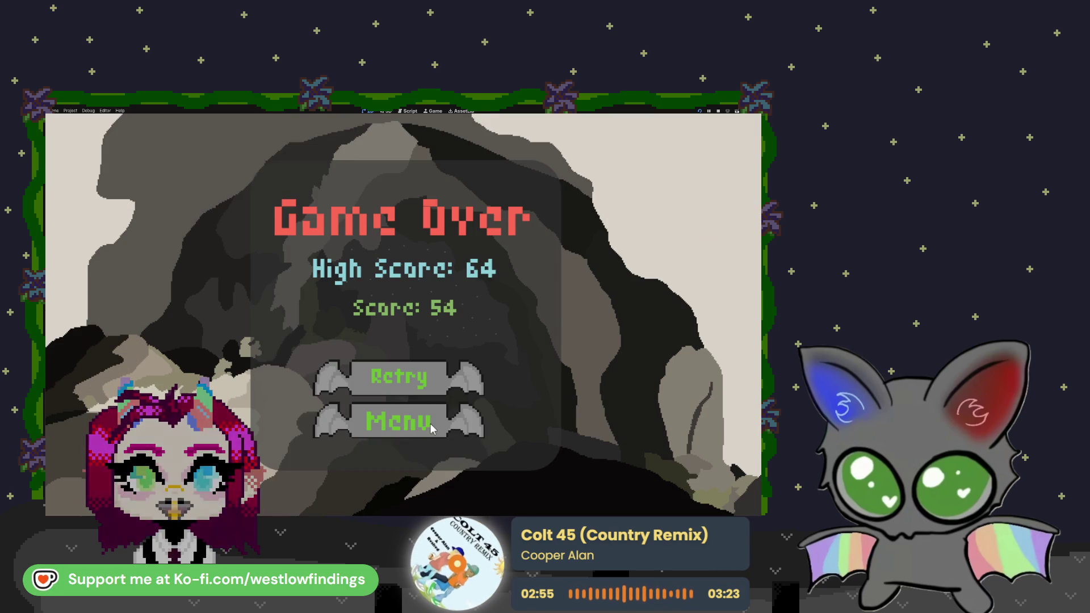
click(423, 425)
key(F8)
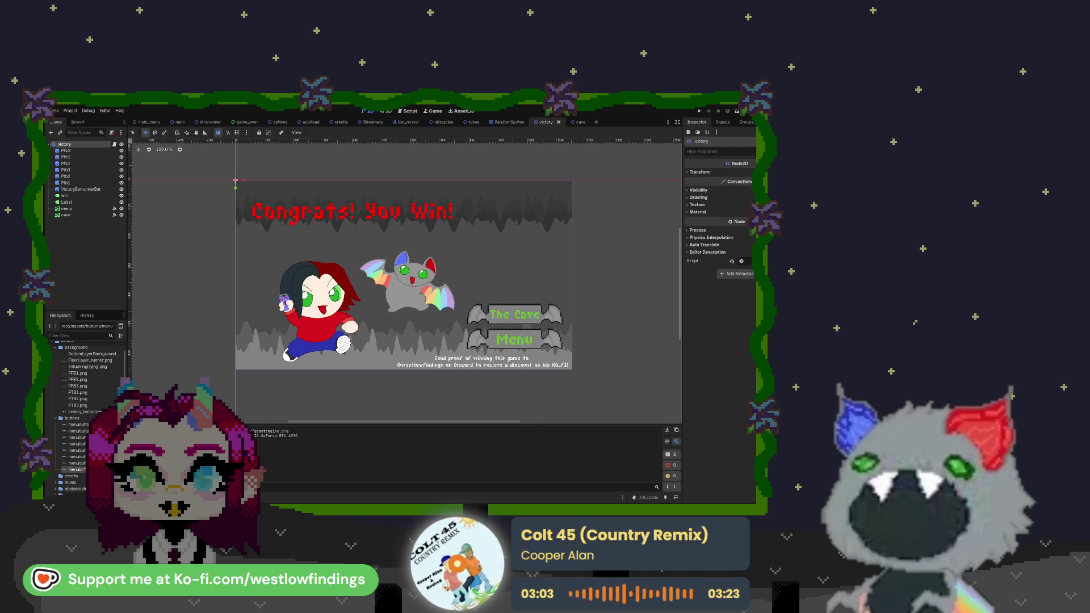
- Shrink the coin's CollisionShape2D radius slightly in the obstacles scene and run the game to test it
click(444, 123)
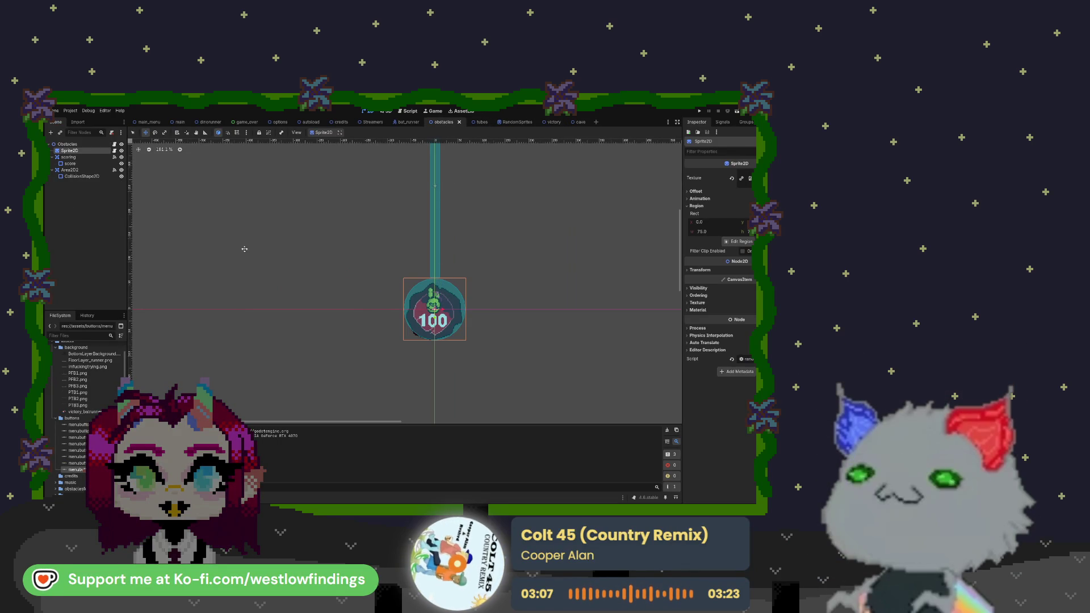
click(88, 176)
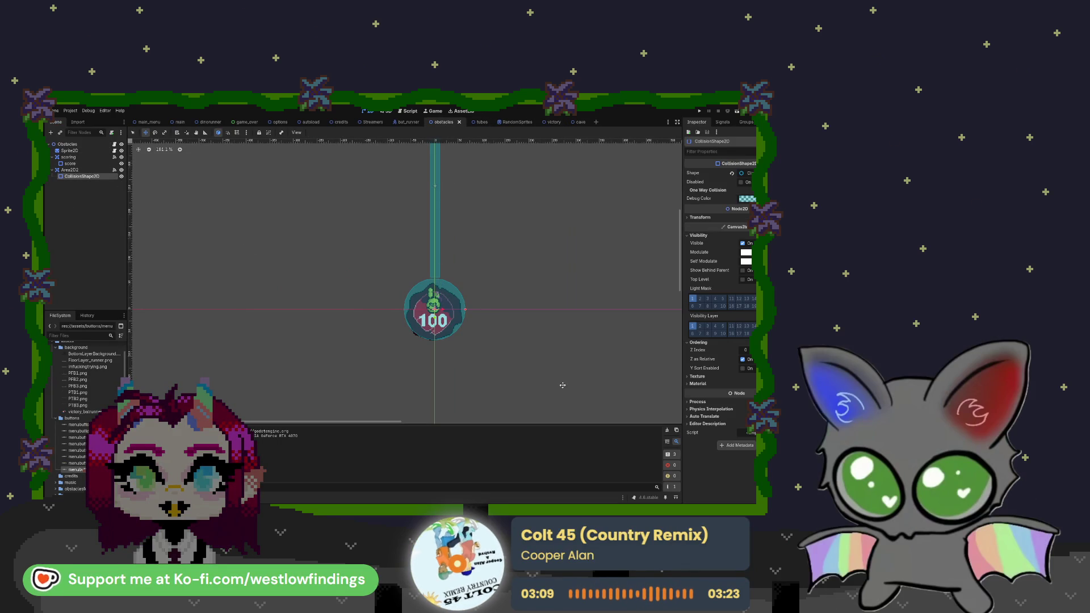
drag(464, 310, 462, 309)
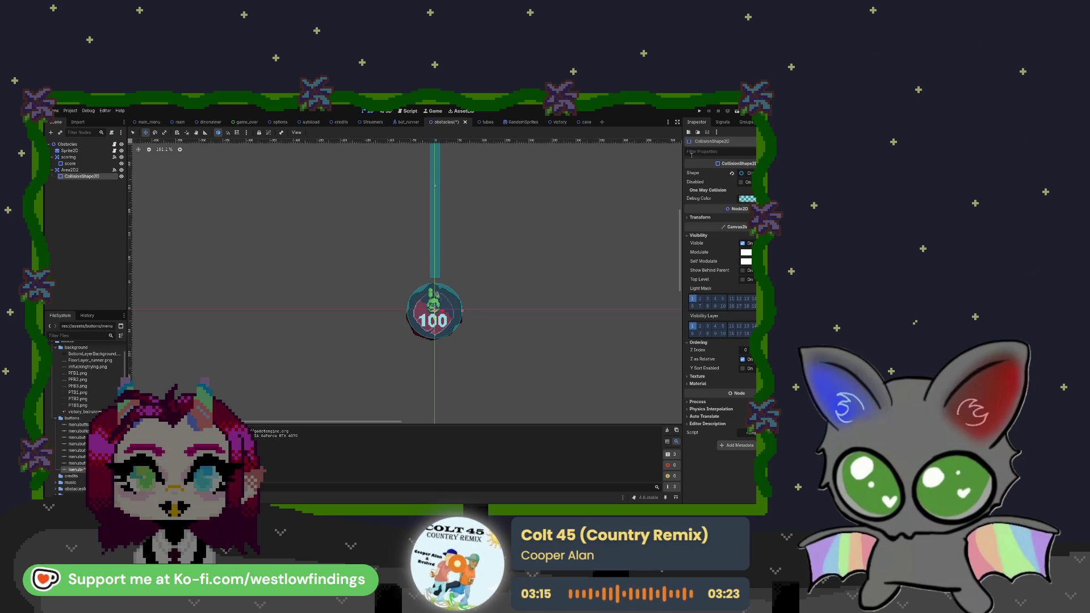
click(699, 111)
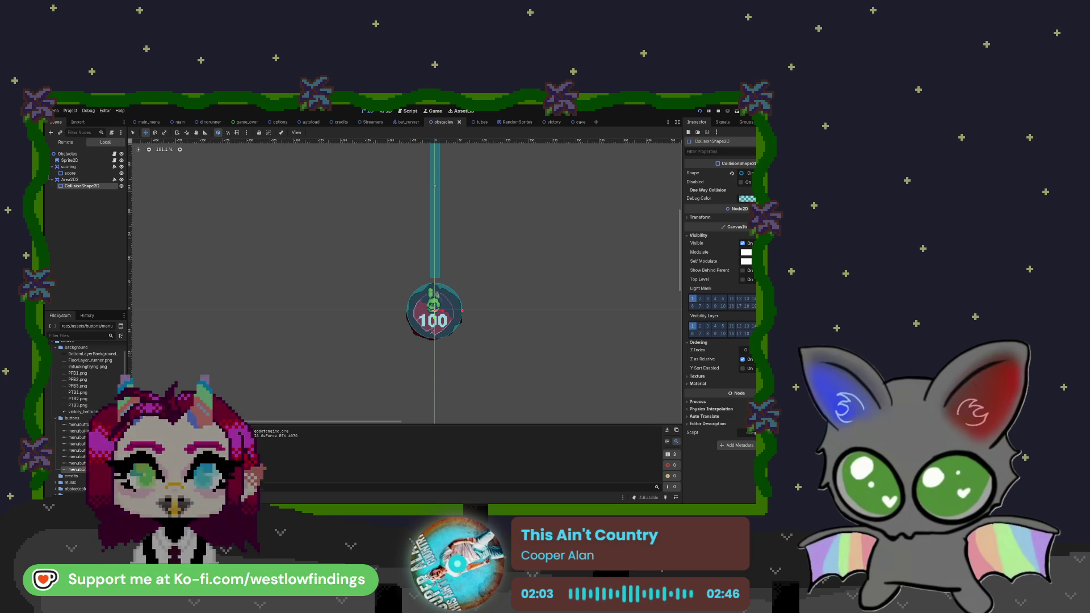
- Stop the running game and clear the Debugger's errors and warnings
key(F8)
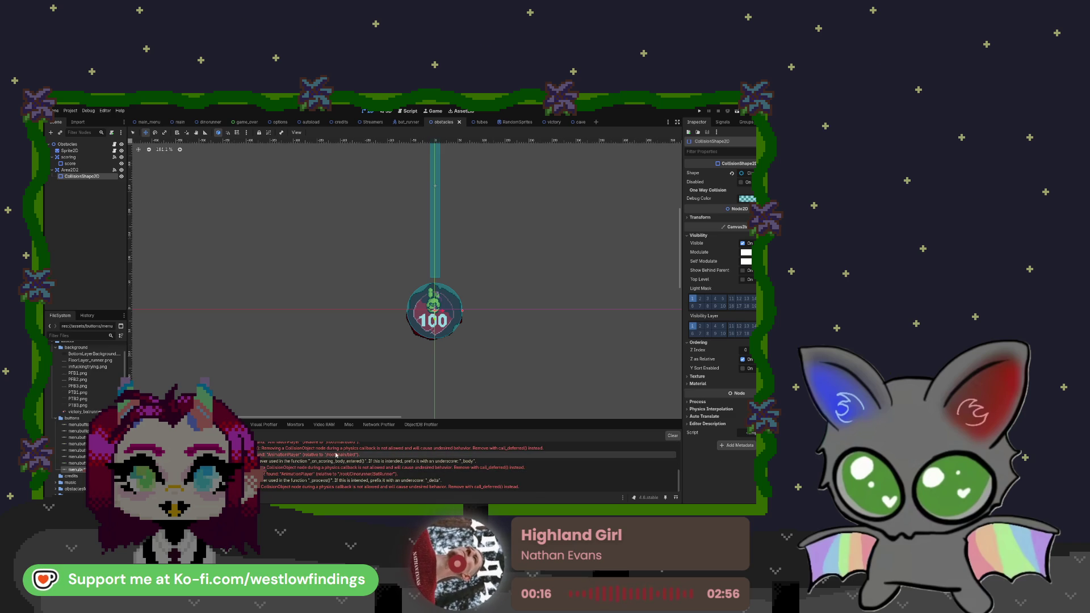
click(666, 437)
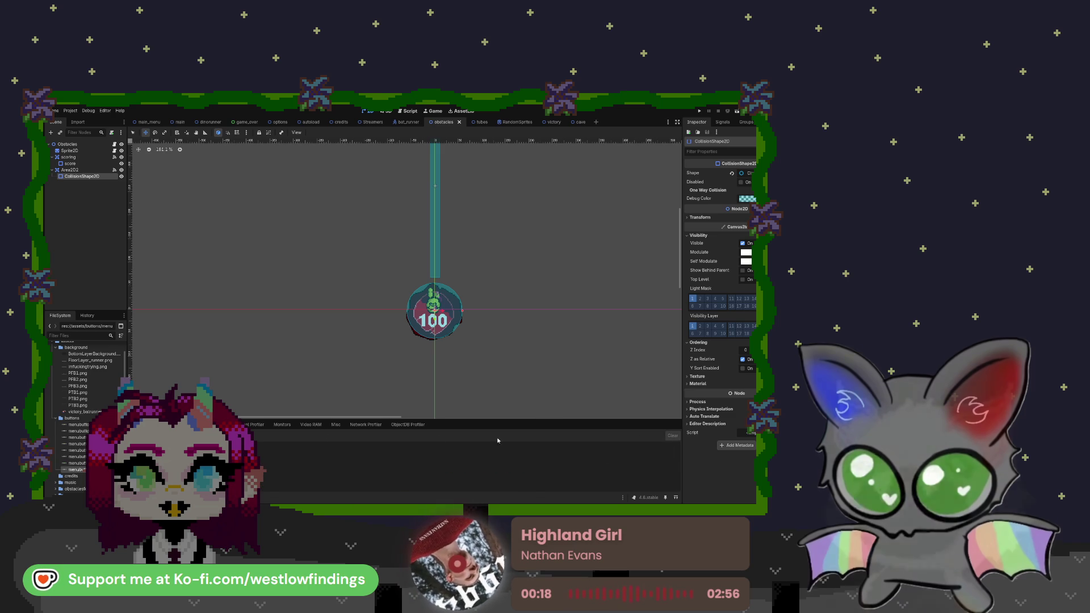
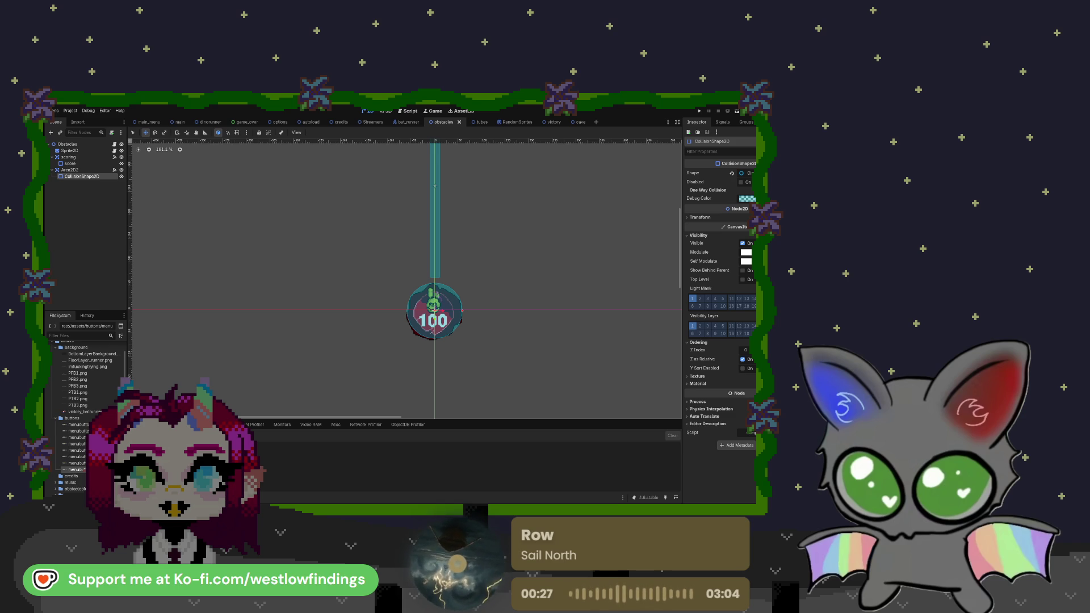
- Leave the obstacles scene for the empty cave scene tab and centre its Node2D canvas
drag(576, 296, 519, 271)
click(579, 122)
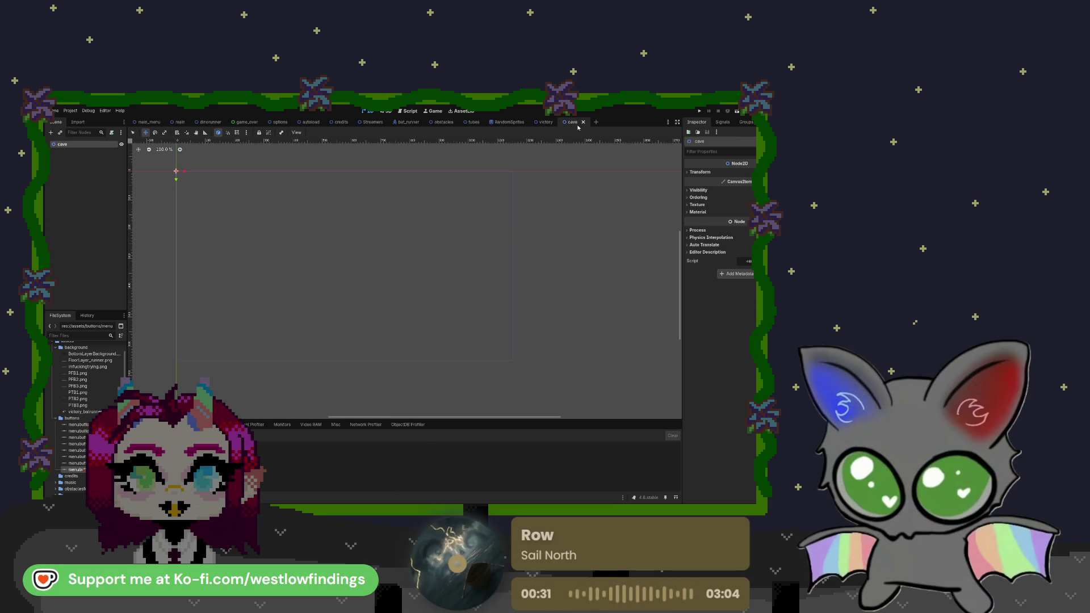
drag(394, 253, 443, 248)
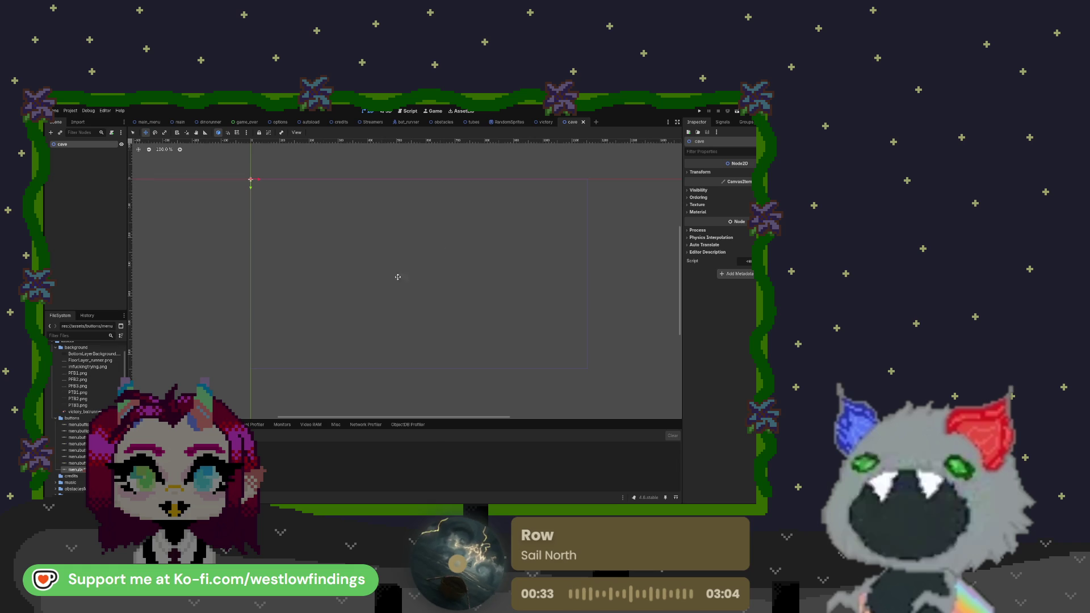